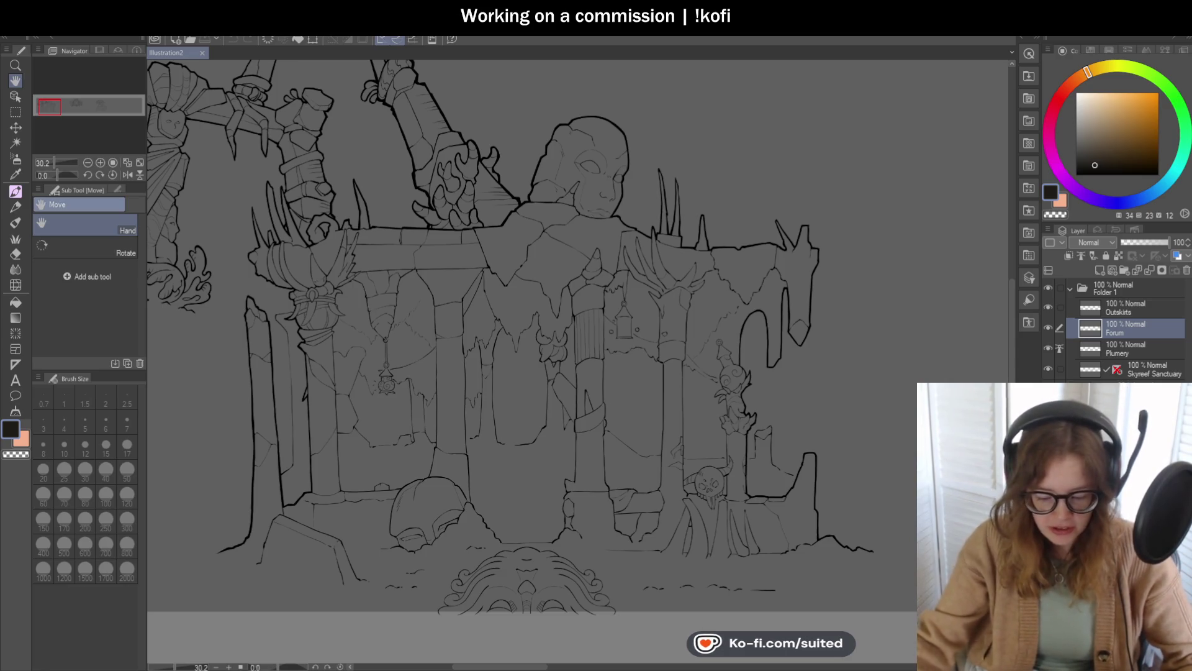
# Step: Thicken the ornamented pillar's outer contour line with the pen
pyautogui.scroll(-2, 748, 283)
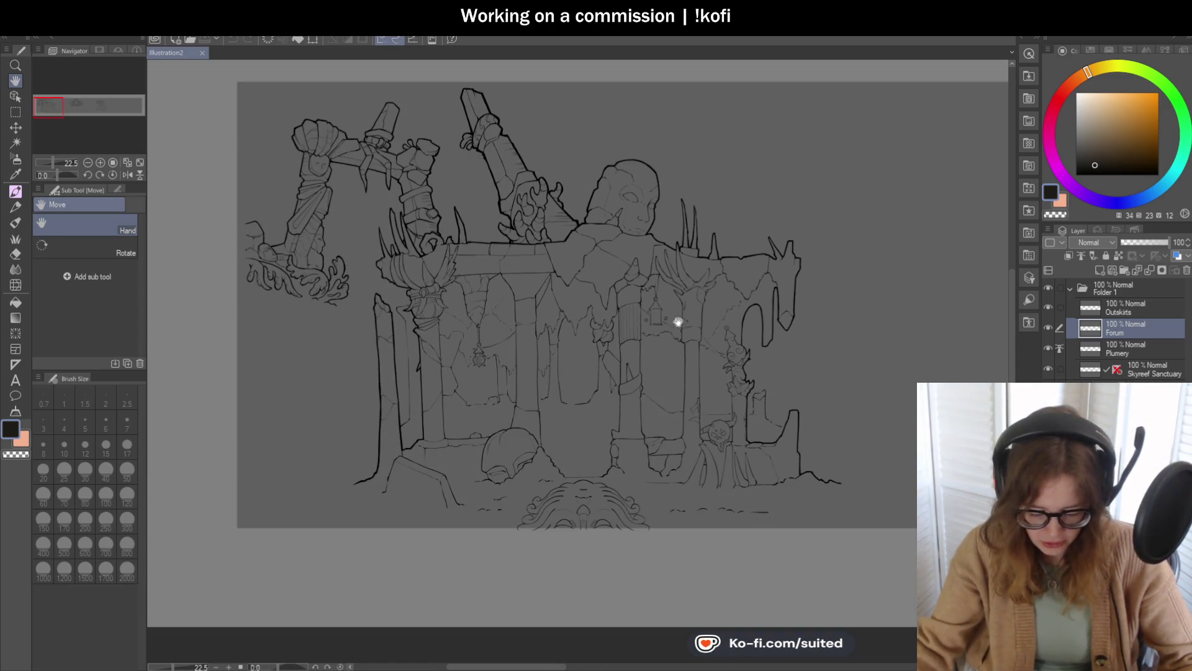
pyautogui.scroll(2, 301, 193)
pyautogui.scroll(2, 293, 226)
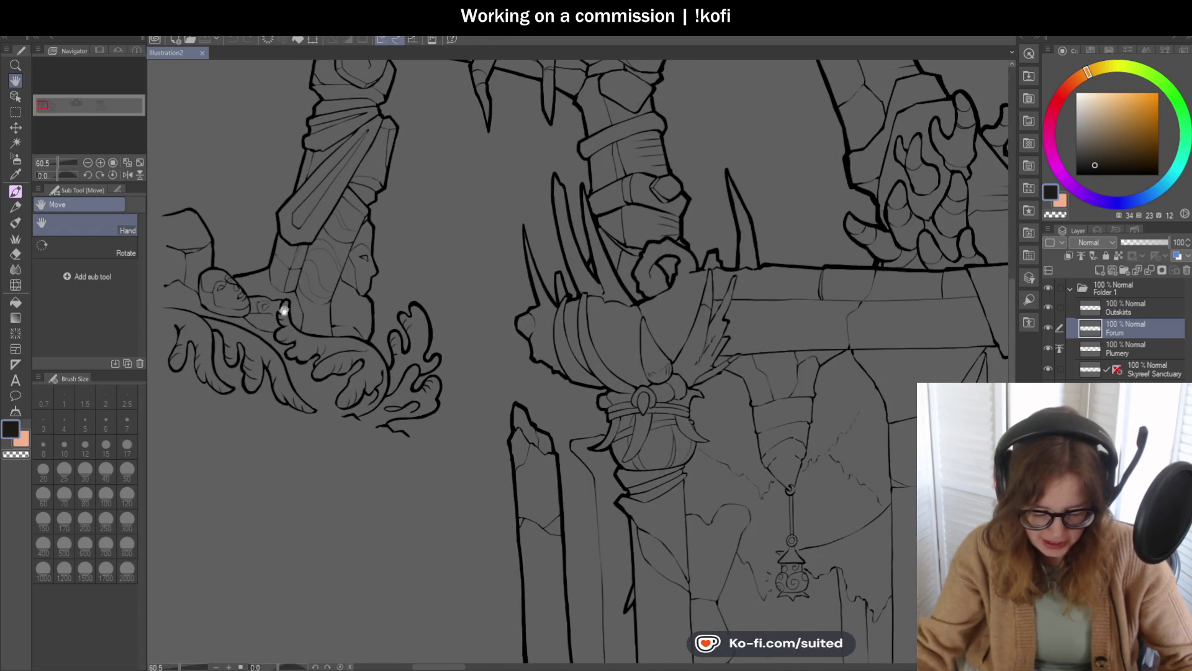
pyautogui.moveTo(456, 224); pyautogui.dragTo(280, 287)
pyautogui.moveTo(637, 329); pyautogui.dragTo(392, 396)
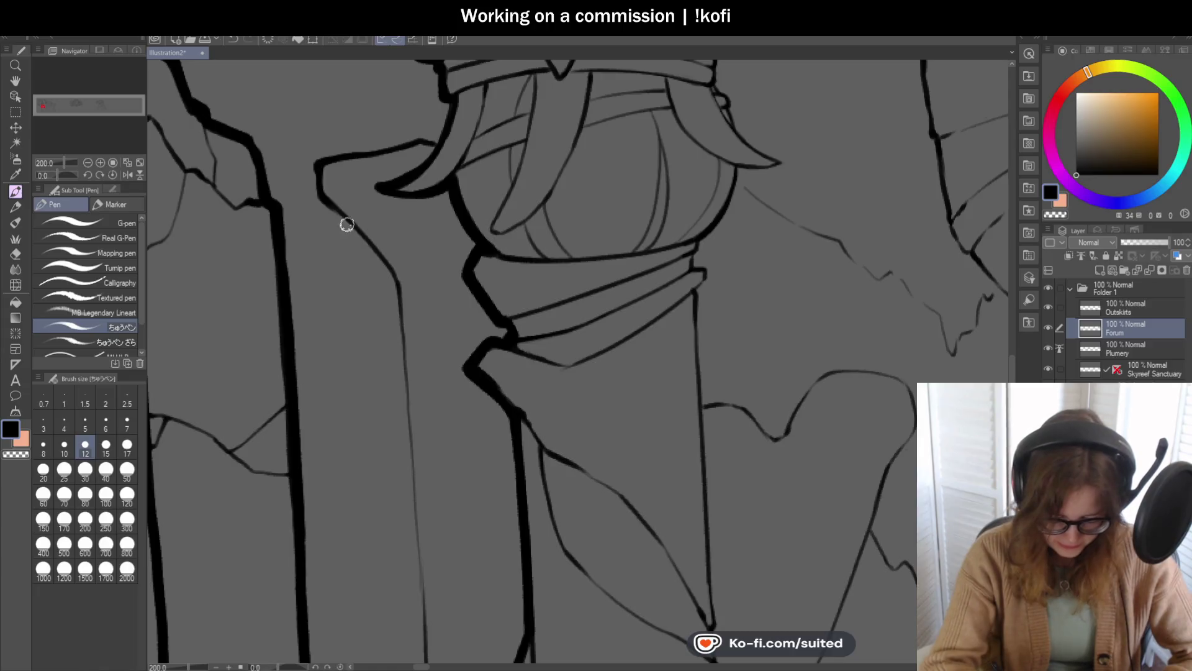
pyautogui.moveTo(314, 186); pyautogui.dragTo(396, 282)
pyautogui.scroll(-4, 434, 280)
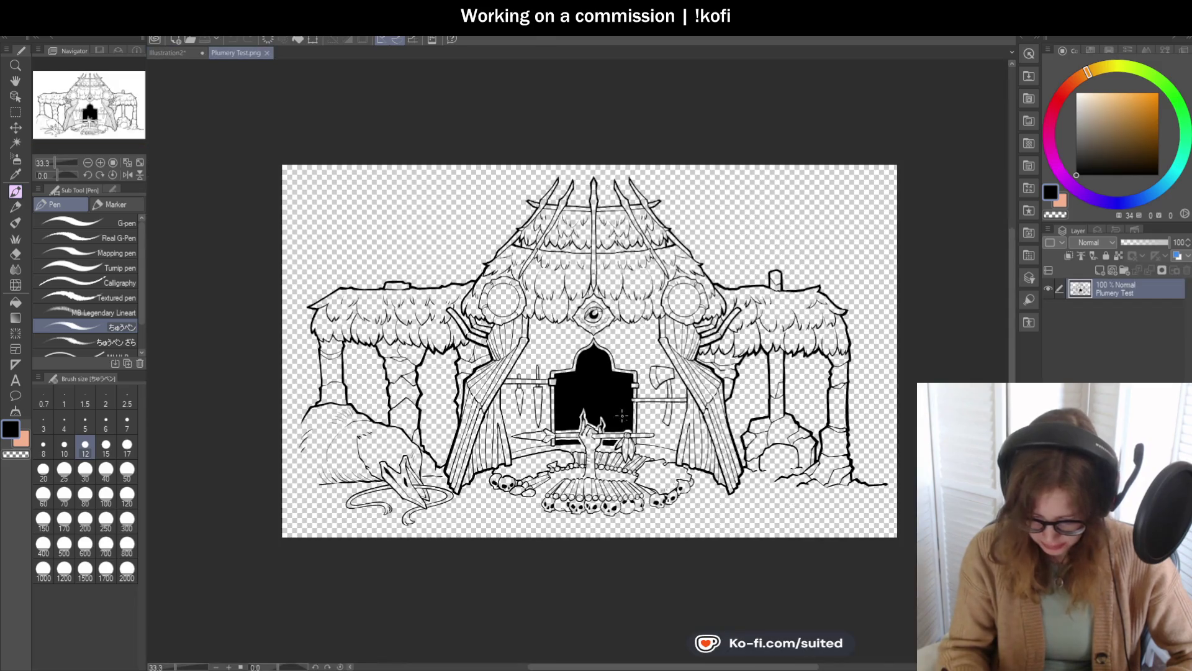
# Step: Add a new layer beneath the hut lineart and fill it with flat grey
pyautogui.click(1100, 271)
pyautogui.moveTo(1103, 289); pyautogui.dragTo(1099, 321)
pyautogui.click(1048, 288)
pyautogui.click(1076, 142)
pyautogui.press('g')
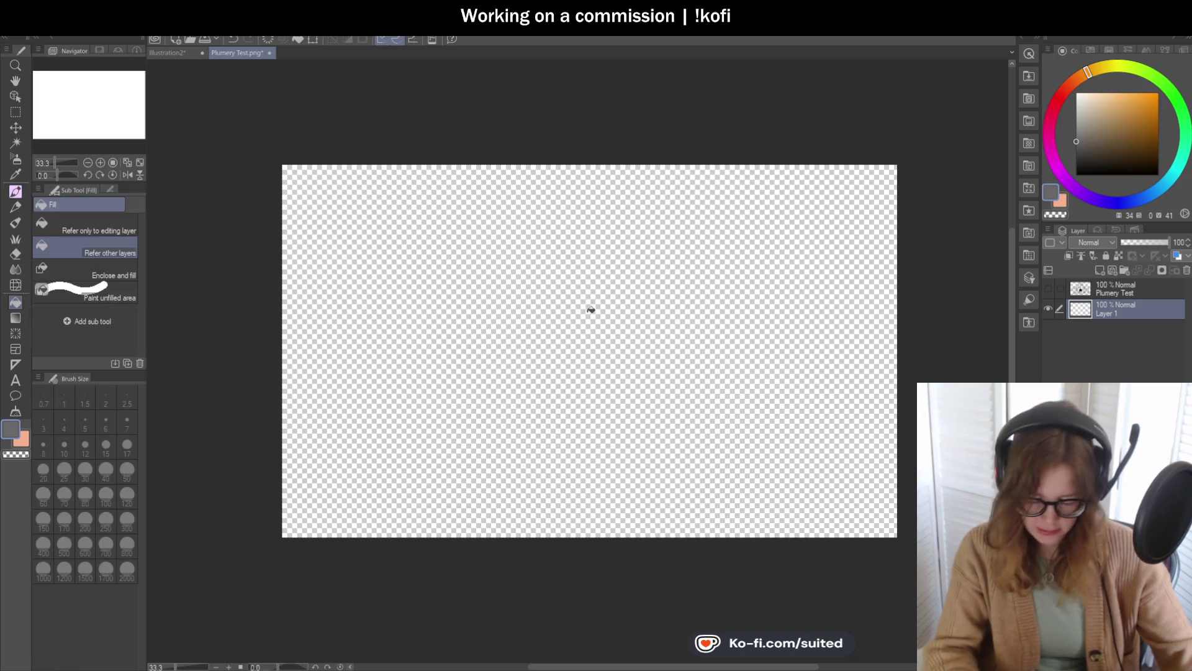
pyautogui.click(590, 309)
pyautogui.click(1048, 289)
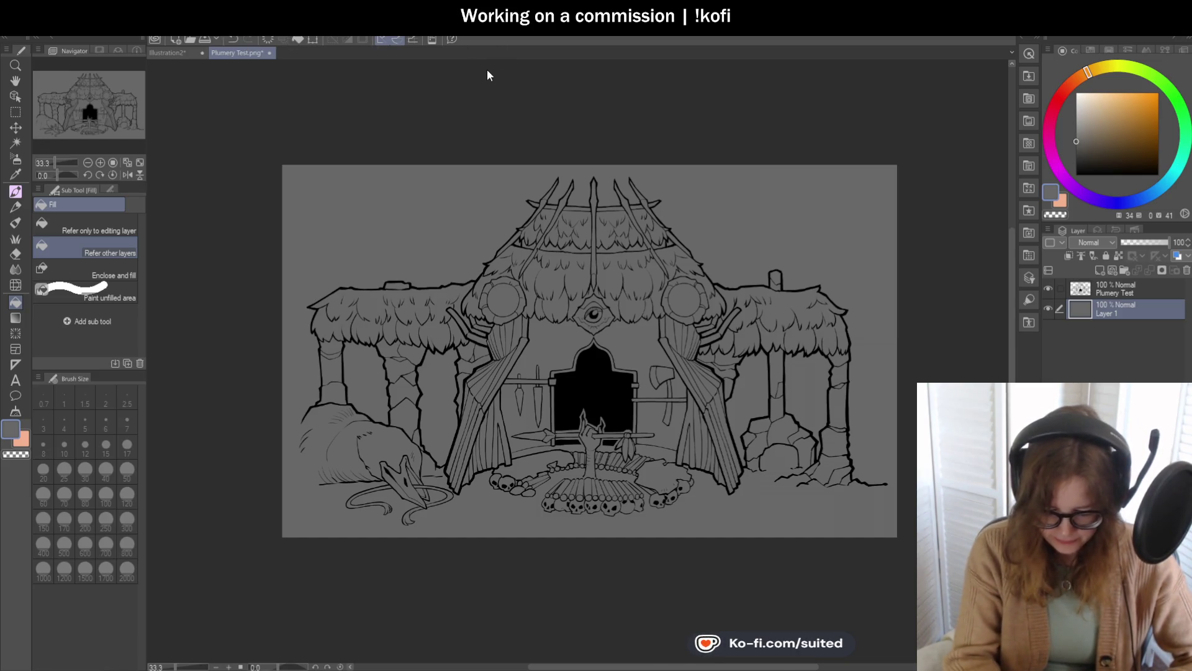
# Step: Split the canvas window so the hut and temple documents appear side by side
pyautogui.moveTo(239, 53); pyautogui.dragTo(791, 171)
pyautogui.scroll(-1, 859, 234)
pyautogui.scroll(1, 783, 276)
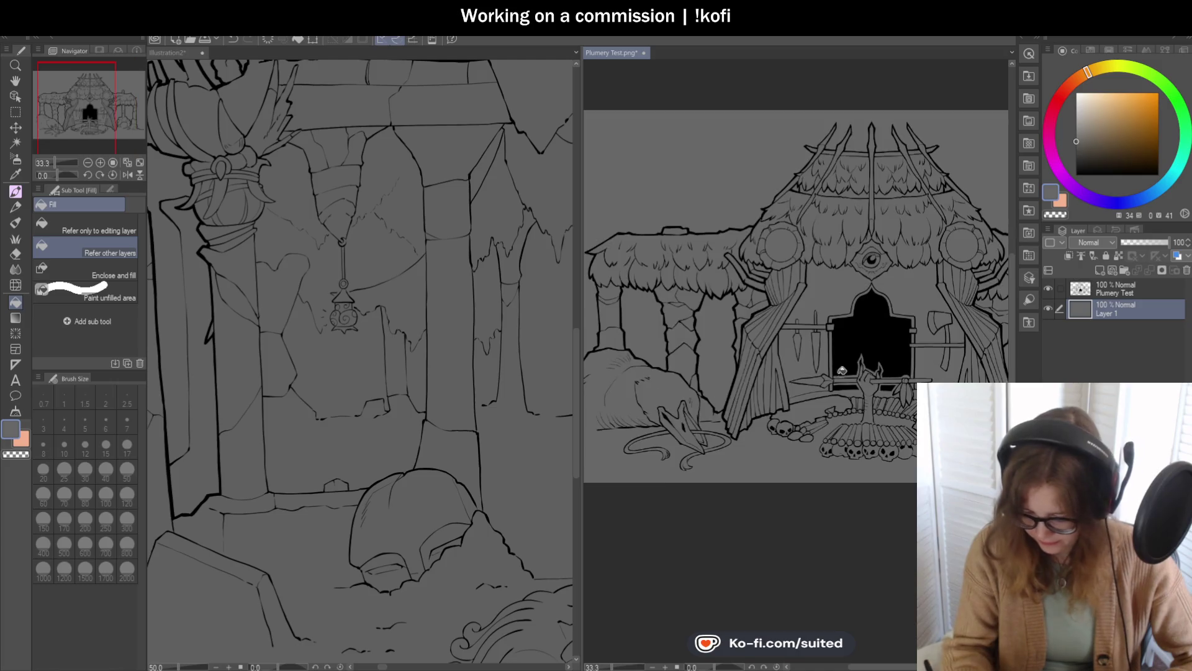
# Step: Make the temple illustration active and pan and zoom to the pillar base
pyautogui.press('h')
pyautogui.click(358, 372)
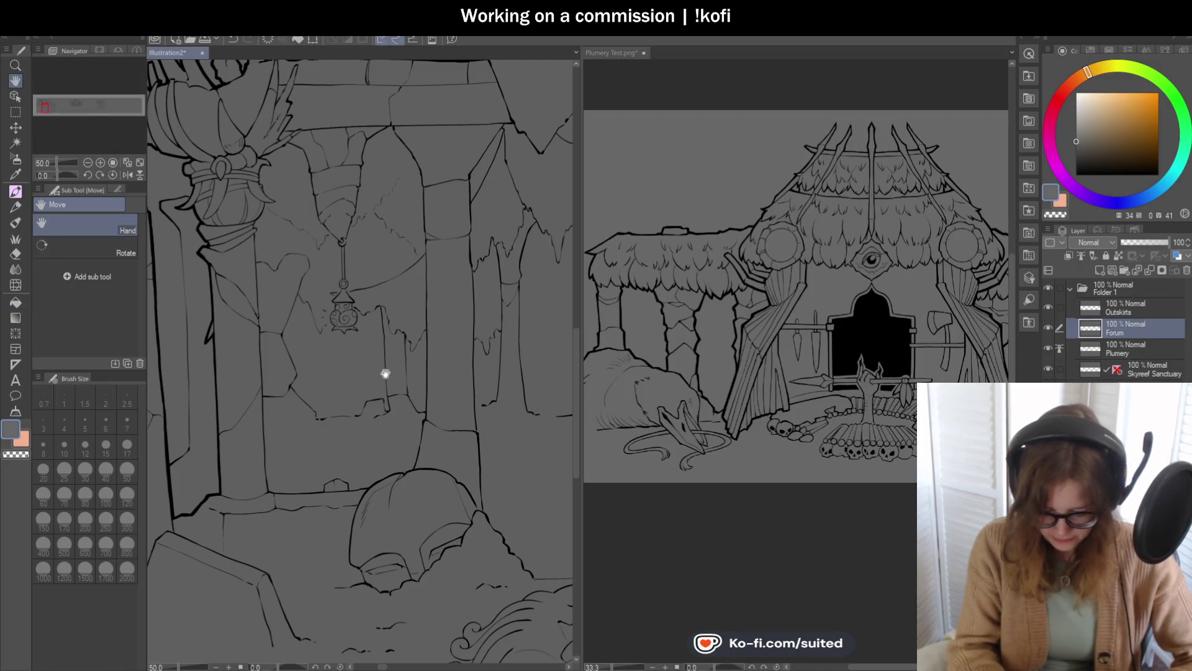
pyautogui.moveTo(391, 367); pyautogui.dragTo(466, 436)
pyautogui.moveTo(426, 395)
pyautogui.mouseDown()
pyautogui.moveTo(426, 492)
pyautogui.moveTo(345, 465)
pyautogui.mouseUp()
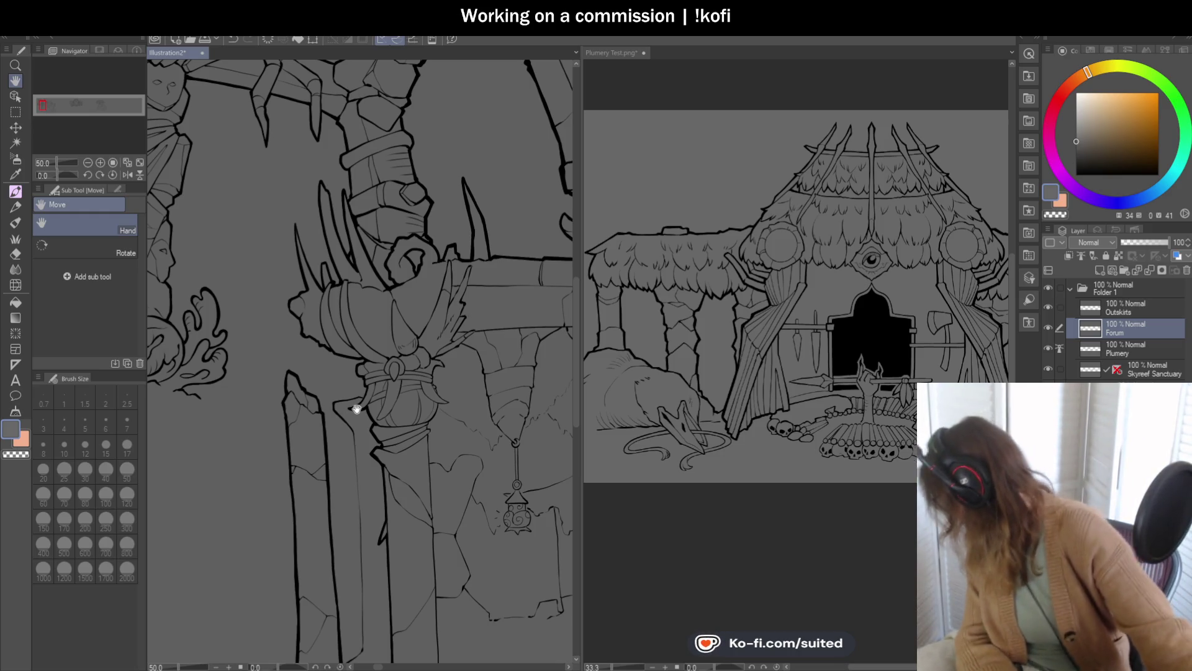
pyautogui.press('space')
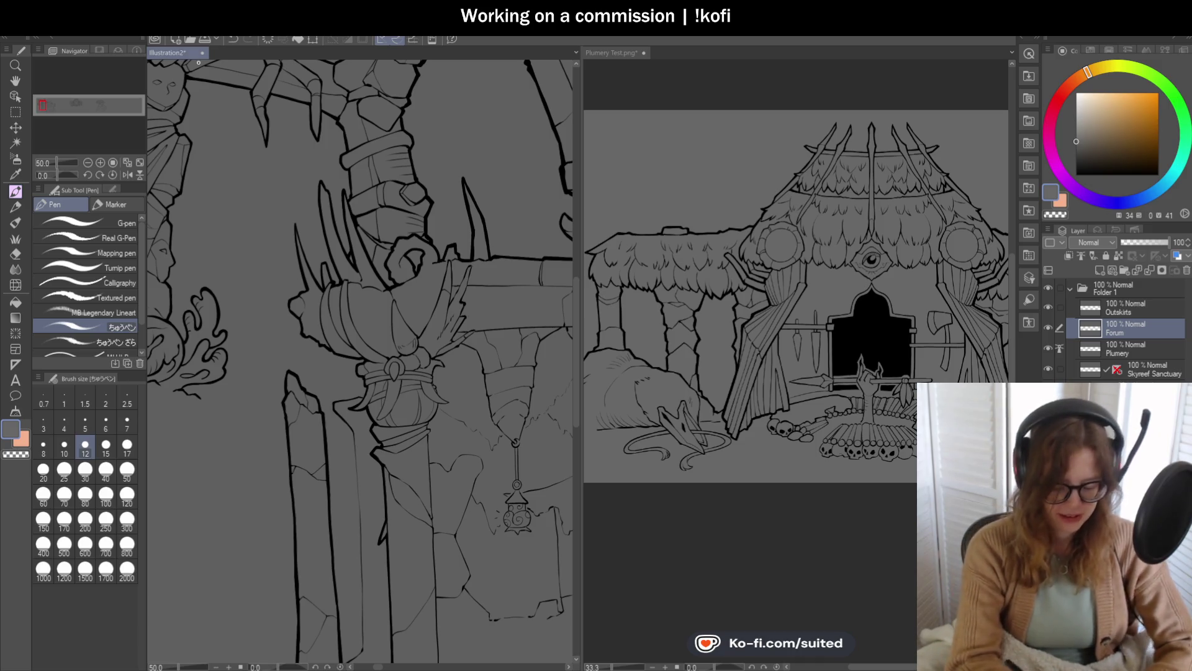
pyautogui.scroll(-2, 397, 224)
pyautogui.scroll(-2, 415, 264)
pyautogui.scroll(3, 415, 264)
pyautogui.scroll(2, 373, 249)
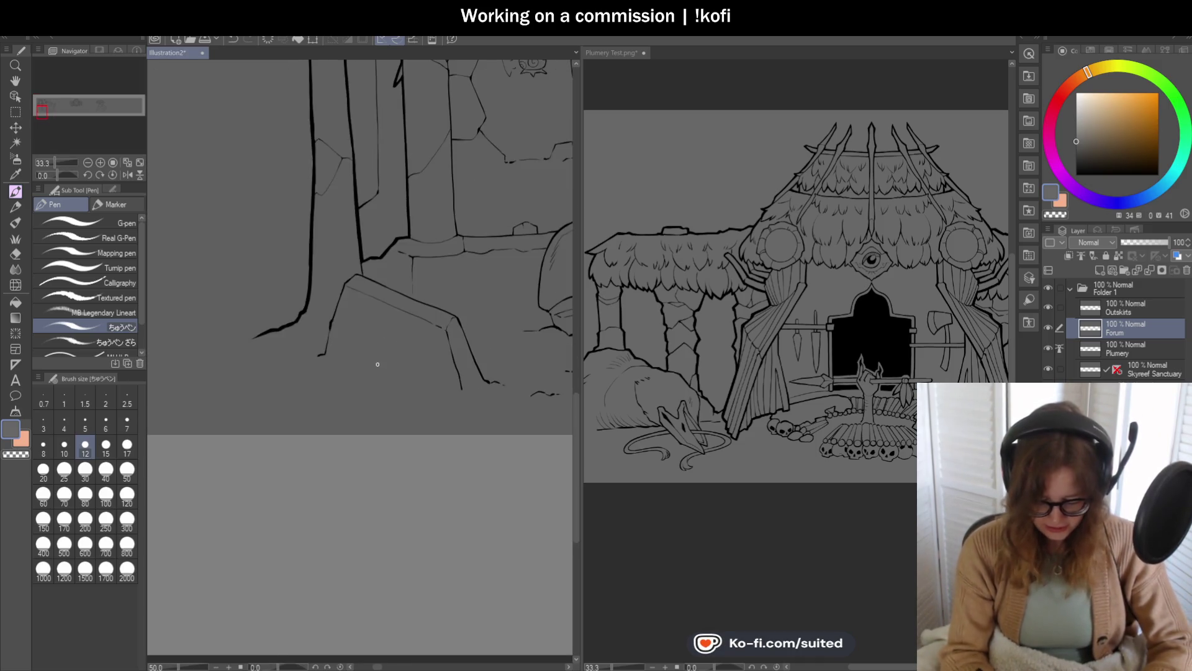
pyautogui.scroll(2, 355, 236)
# Step: Erase with transparent colour, then eyedrop black from an ink line and resume the pen
pyautogui.press('c')
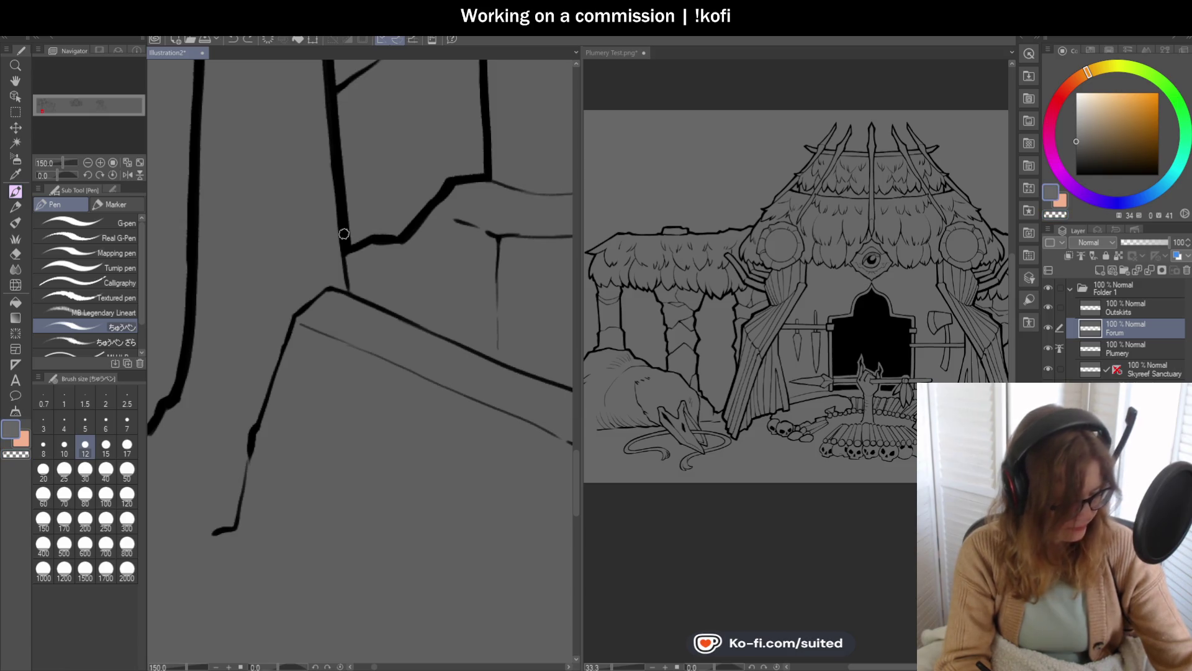
pyautogui.press('i')
pyautogui.click(348, 230)
pyautogui.press('c')
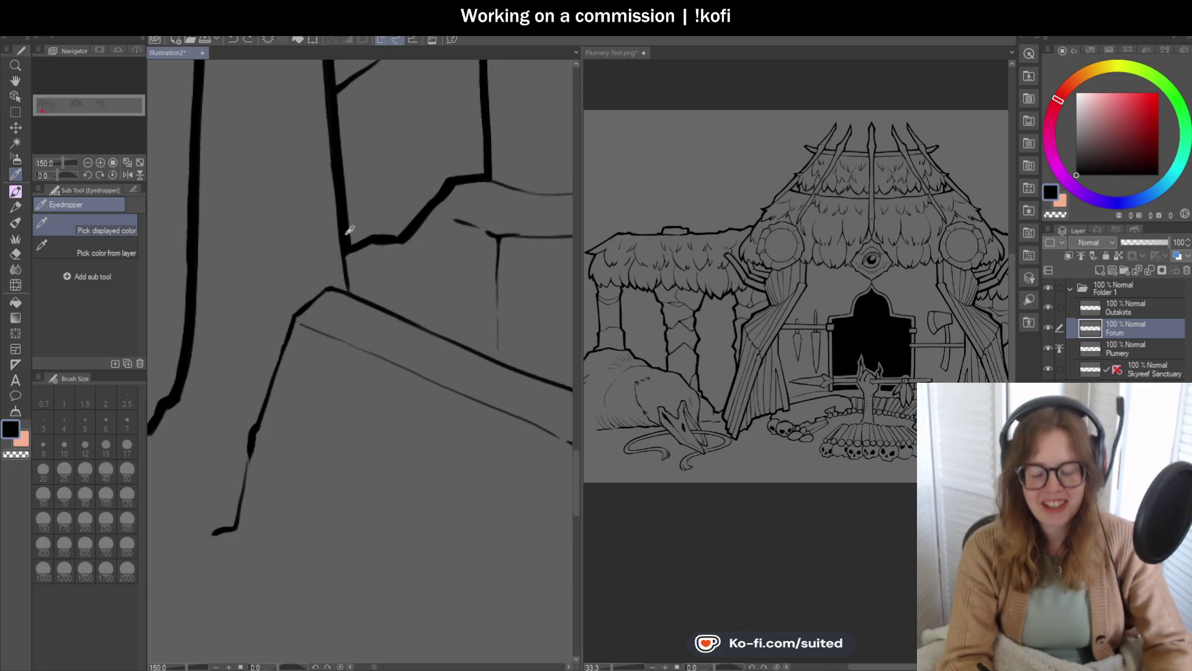
pyautogui.press('p')
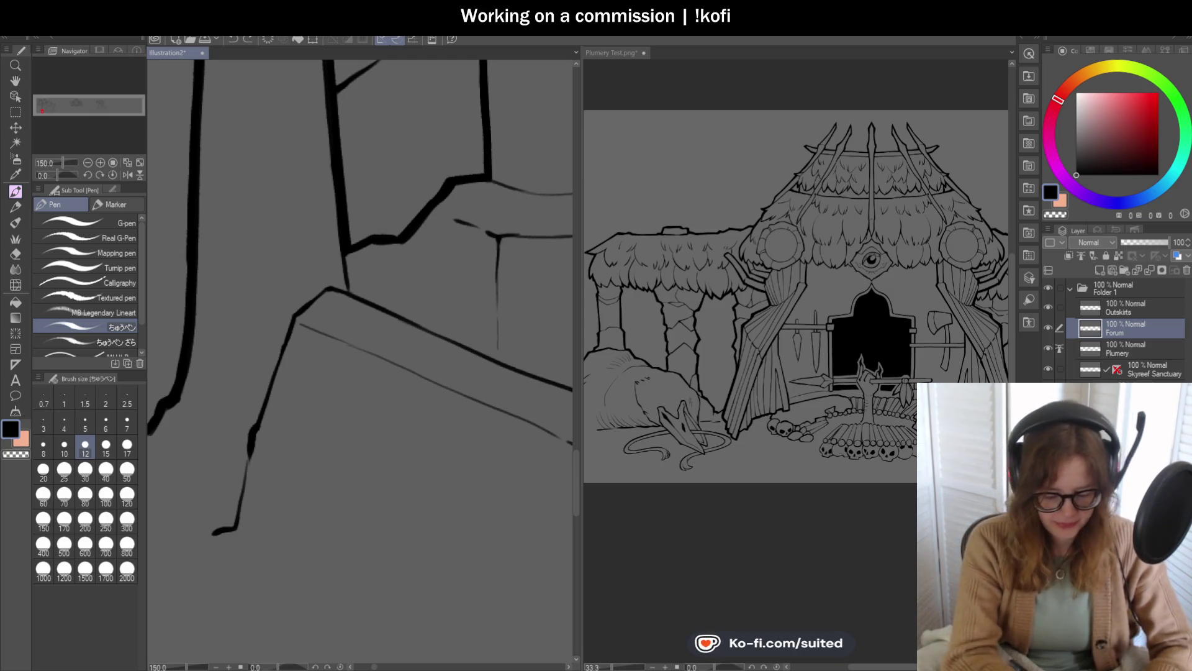
# Step: Ink a thicker black contour along the top edge of the pillar's base step
pyautogui.scroll(-5, 348, 334)
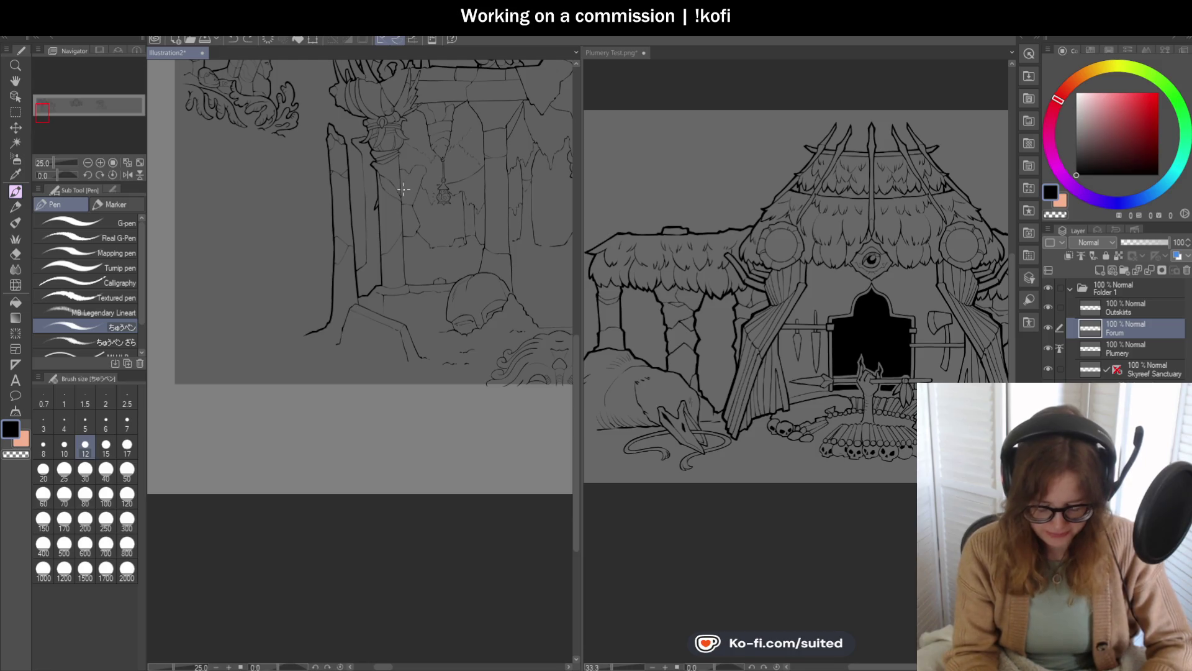
# Step: Thicken the pillar outline below the ornament, the horn edge, and the outer contour
pyautogui.scroll(2, 404, 188)
pyautogui.scroll(2, 391, 149)
pyautogui.scroll(2, 398, 118)
pyautogui.moveTo(397, 118); pyautogui.dragTo(380, 163)
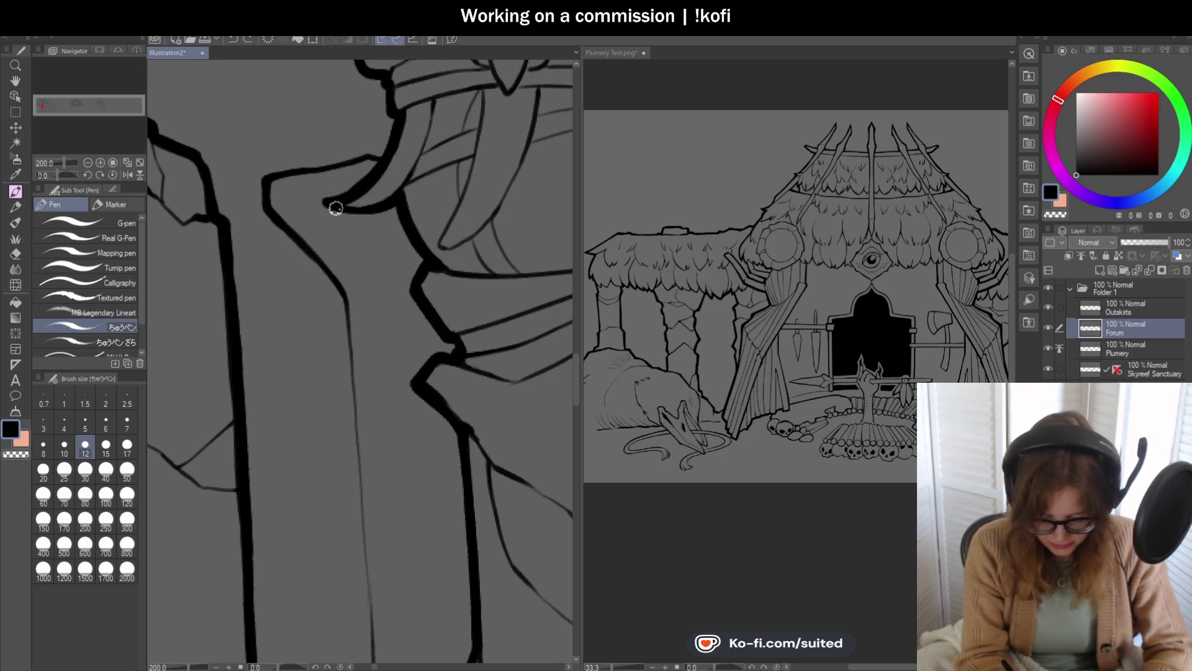
pyautogui.moveTo(324, 203)
pyautogui.mouseDown()
pyautogui.moveTo(401, 200)
pyautogui.moveTo(413, 246)
pyautogui.moveTo(459, 304)
pyautogui.mouseUp()
pyautogui.scroll(2, 391, 176)
pyautogui.moveTo(400, 192); pyautogui.dragTo(434, 248)
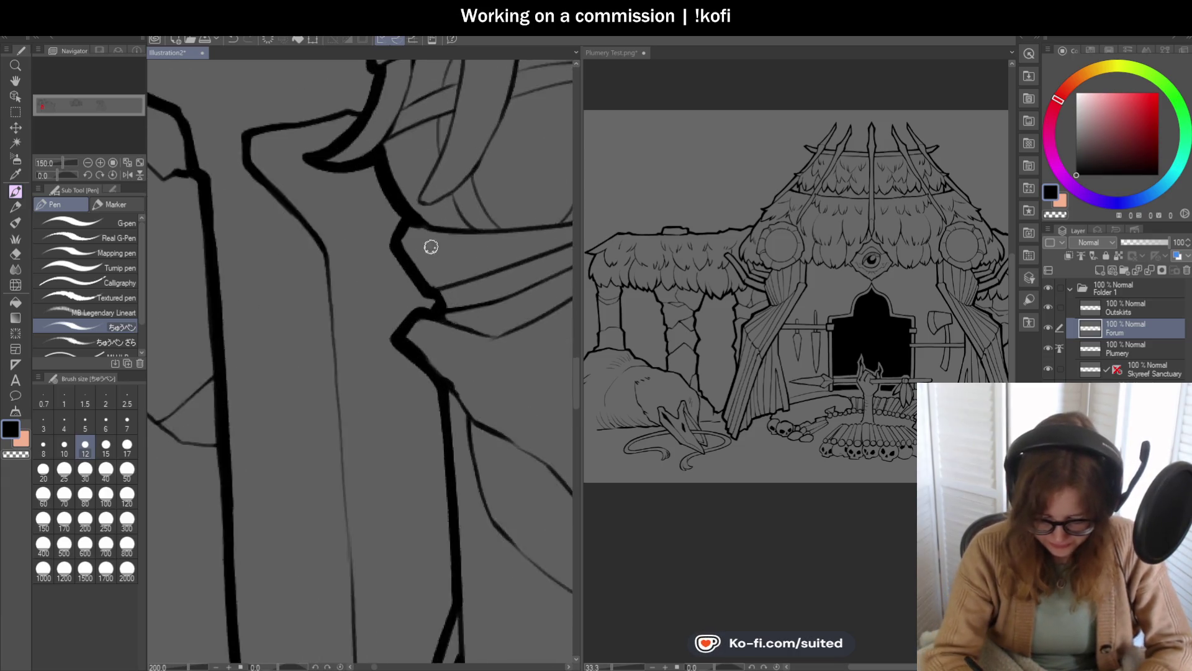
pyautogui.moveTo(386, 187)
pyautogui.mouseDown()
pyautogui.moveTo(360, 238)
pyautogui.moveTo(447, 352)
pyautogui.moveTo(342, 428)
pyautogui.mouseUp()
pyautogui.scroll(-2, 447, 352)
pyautogui.scroll(2, 449, 350)
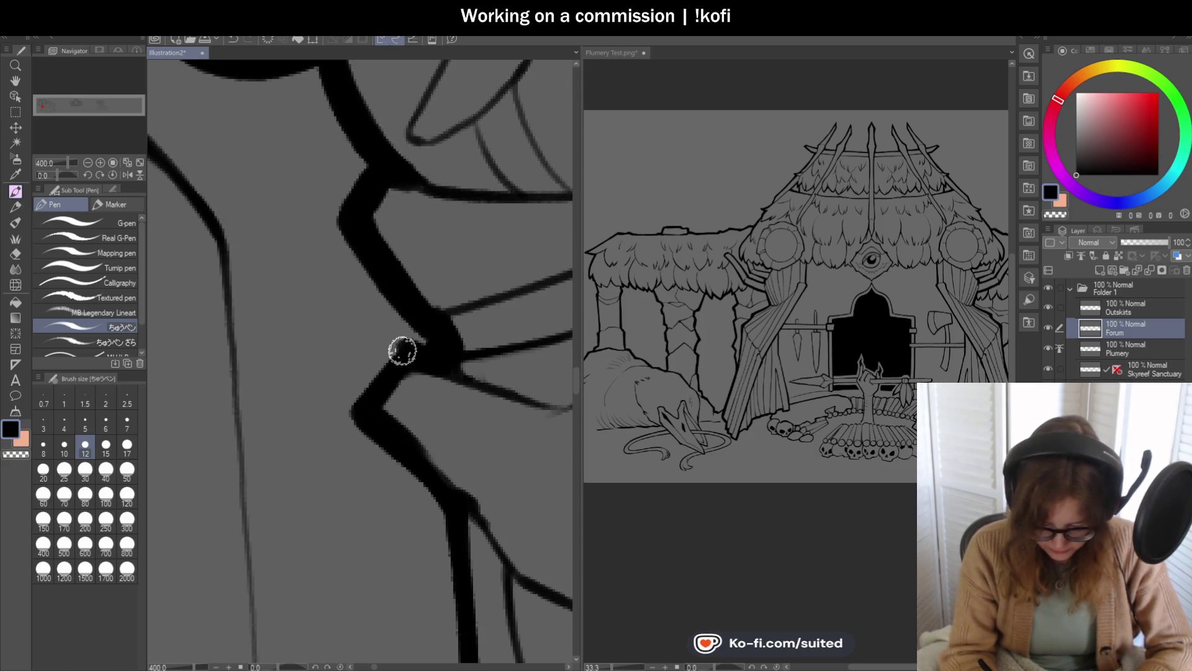
pyautogui.scroll(2, 330, 197)
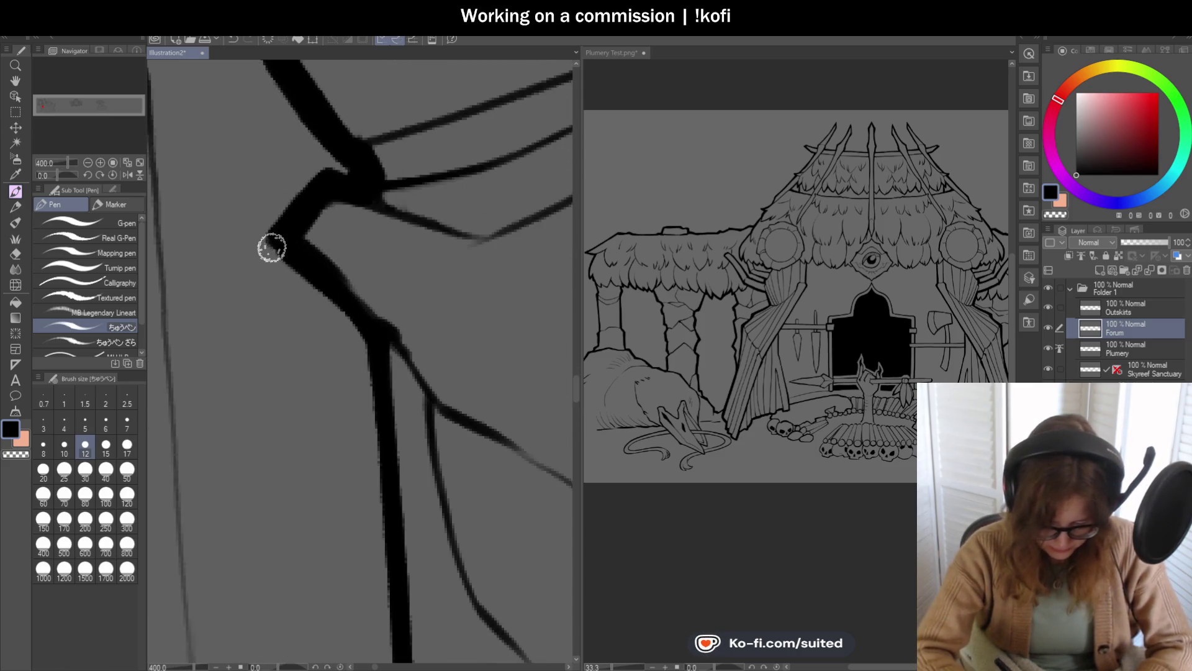
pyautogui.moveTo(269, 248); pyautogui.dragTo(373, 351)
pyautogui.moveTo(357, 301); pyautogui.dragTo(382, 332)
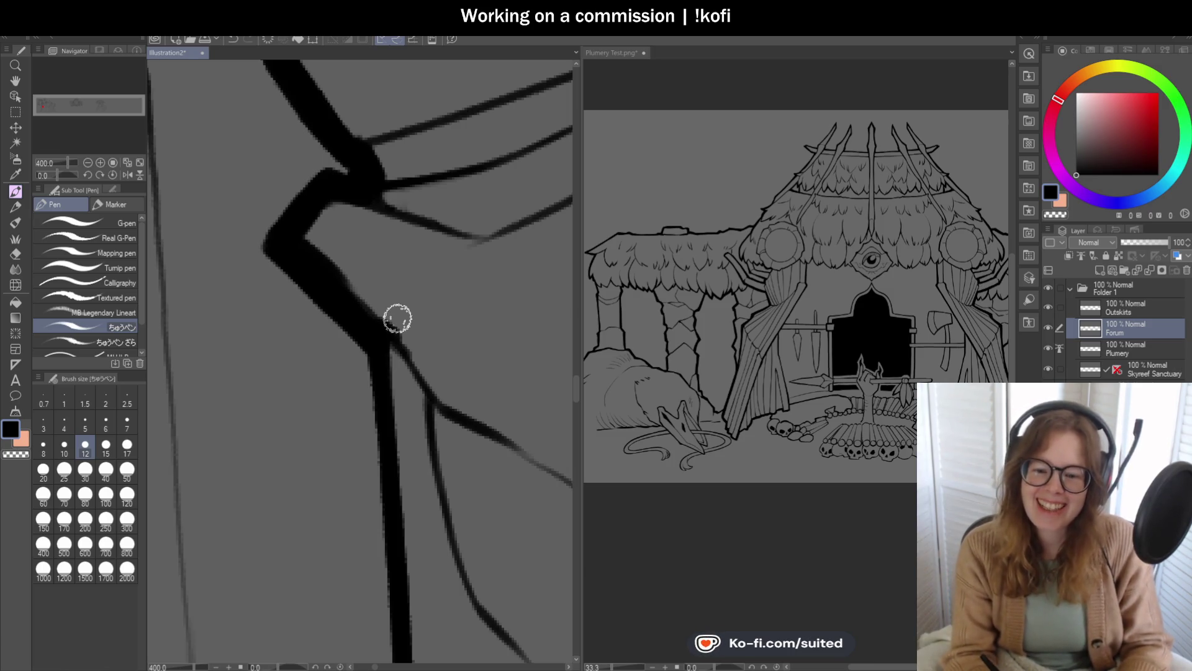
# Step: Join the thin lines into the thick contour and darken the junction with the band
pyautogui.scroll(-4, 408, 247)
pyautogui.scroll(-1, 409, 247)
pyautogui.scroll(6, 403, 247)
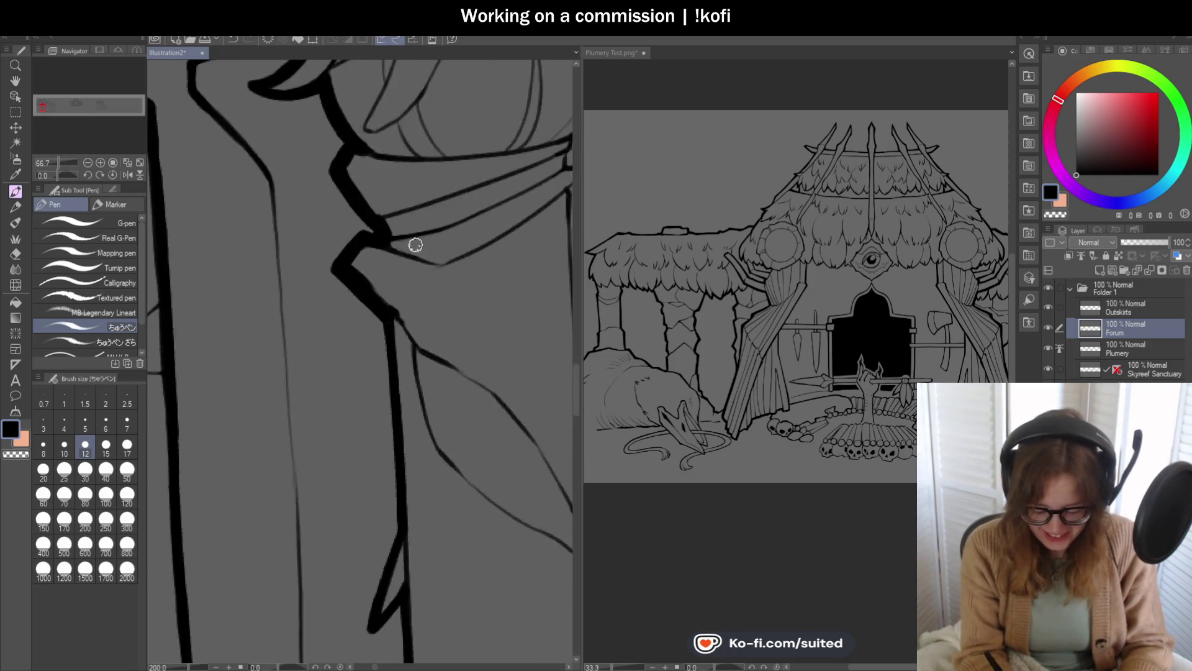
pyautogui.moveTo(453, 273); pyautogui.dragTo(360, 248)
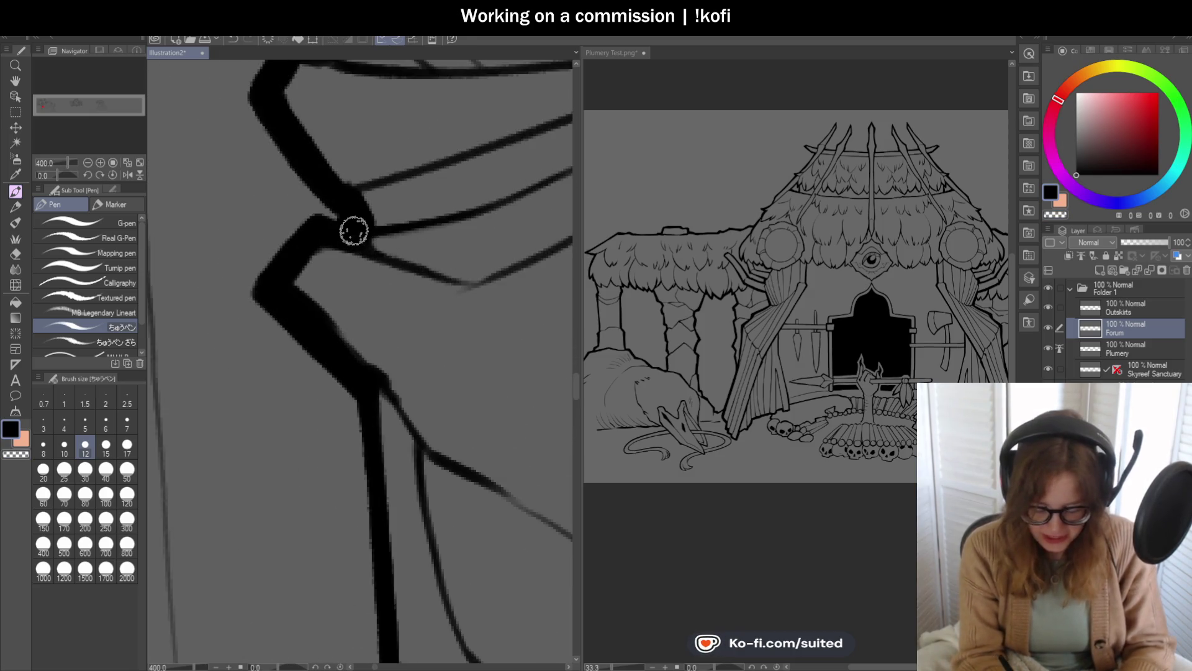
pyautogui.scroll(-1, 380, 307)
pyautogui.scroll(-2, 373, 261)
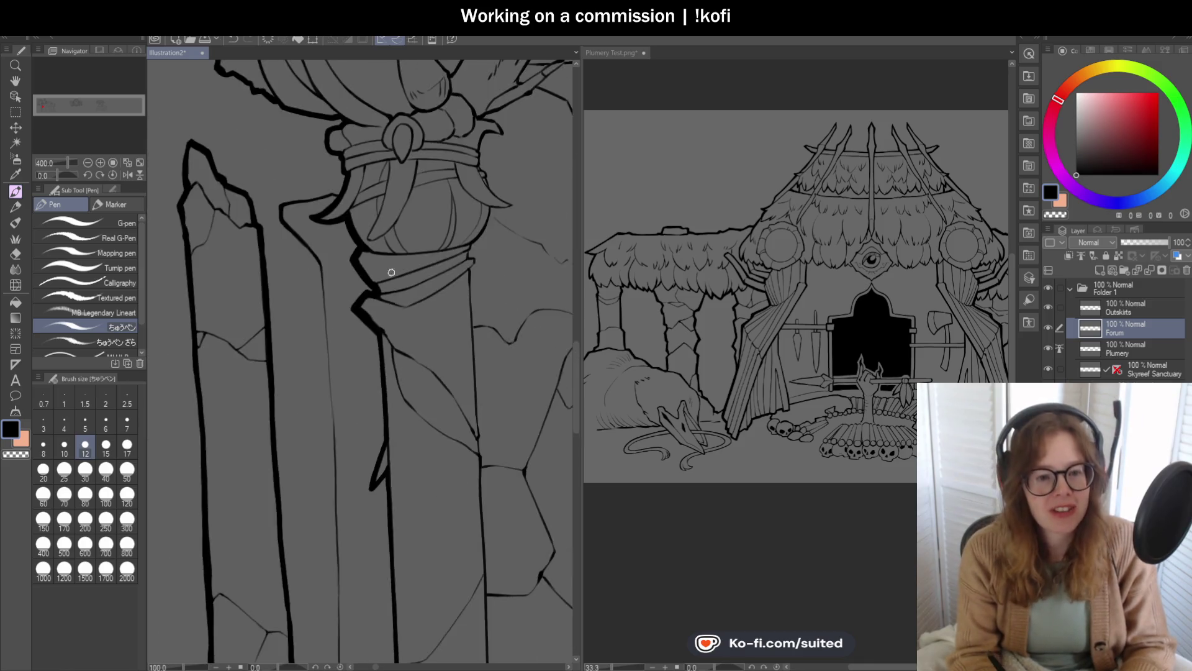
pyautogui.scroll(-1, 367, 223)
pyautogui.scroll(-1, 360, 195)
pyautogui.scroll(5, 360, 195)
pyautogui.moveTo(362, 183)
pyautogui.mouseDown()
pyautogui.moveTo(337, 132)
pyautogui.moveTo(340, 220)
pyautogui.mouseUp()
pyautogui.scroll(-2, 353, 315)
pyautogui.scroll(2, 325, 139)
pyautogui.moveTo(348, 99); pyautogui.dragTo(348, 72)
pyautogui.scroll(-5, 330, 282)
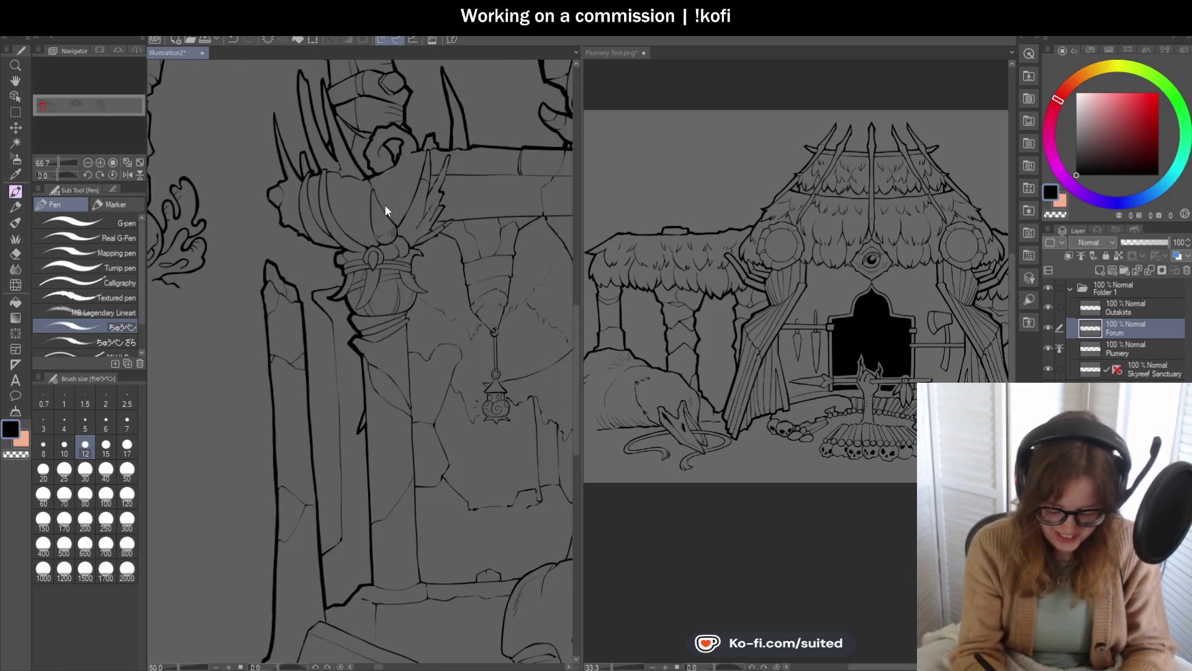
# Step: Rotate the canvas, thicken the contour running upward, then rotate back toward upright
pyautogui.moveTo(58, 176); pyautogui.dragTo(69, 178)
pyautogui.scroll(5, 472, 344)
pyautogui.moveTo(462, 331); pyautogui.dragTo(476, 243)
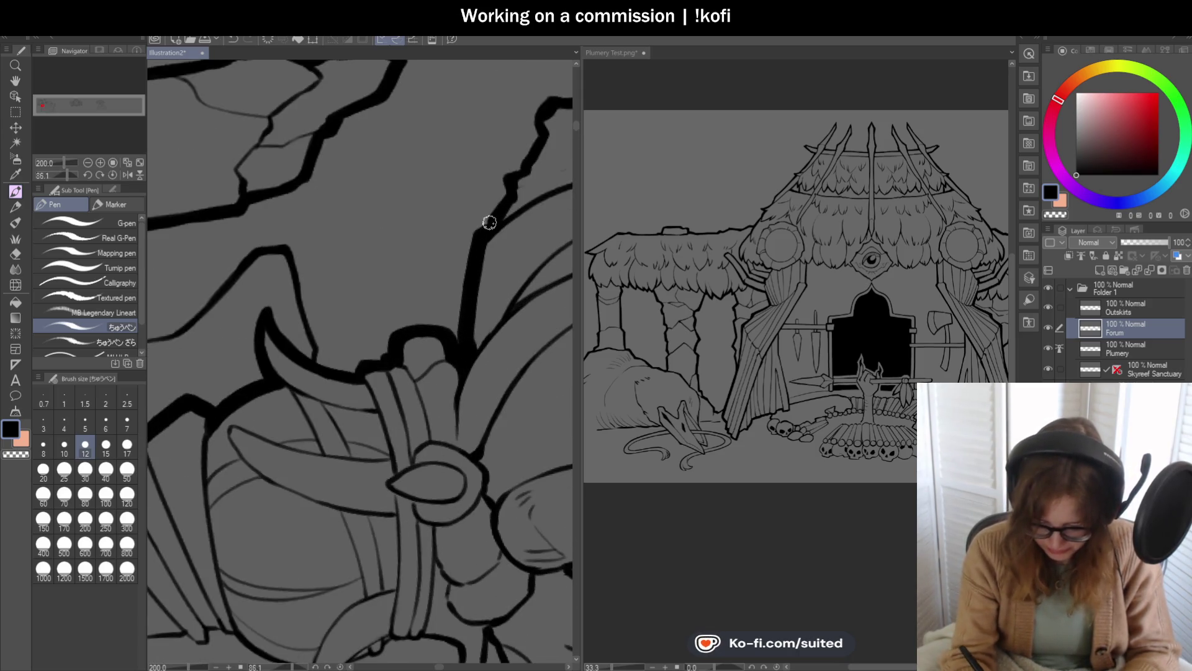
pyautogui.moveTo(505, 175)
pyautogui.mouseDown()
pyautogui.moveTo(522, 169)
pyautogui.moveTo(559, 93)
pyautogui.mouseUp()
pyautogui.scroll(-3, 378, 249)
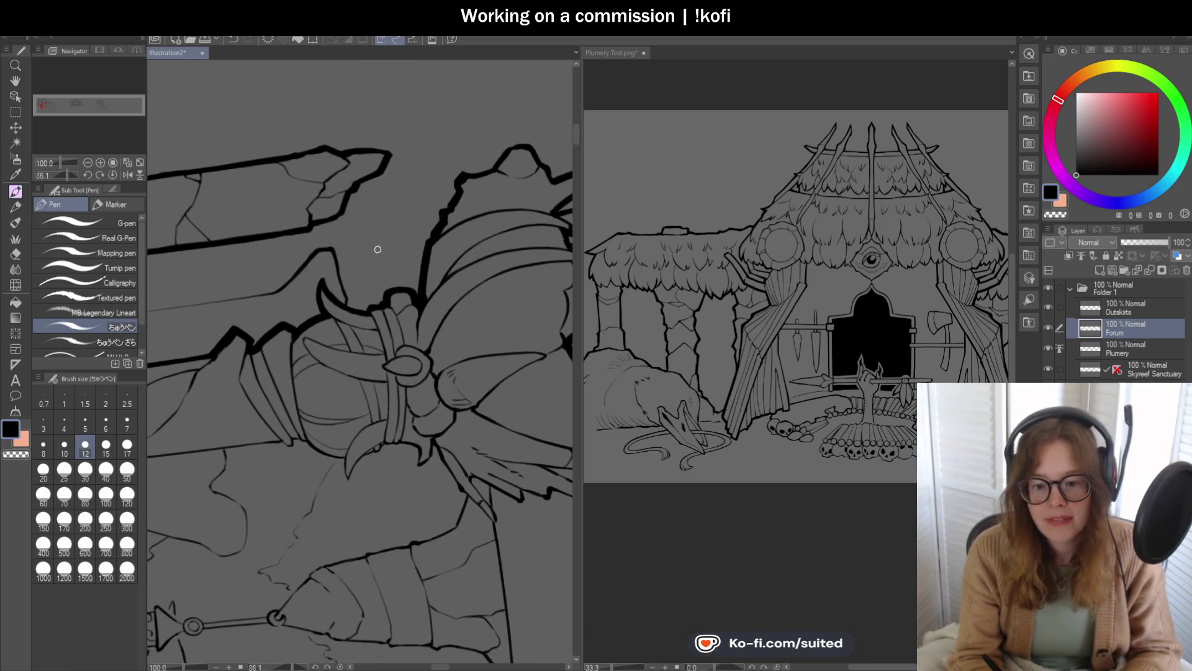
pyautogui.moveTo(70, 174); pyautogui.dragTo(56, 177)
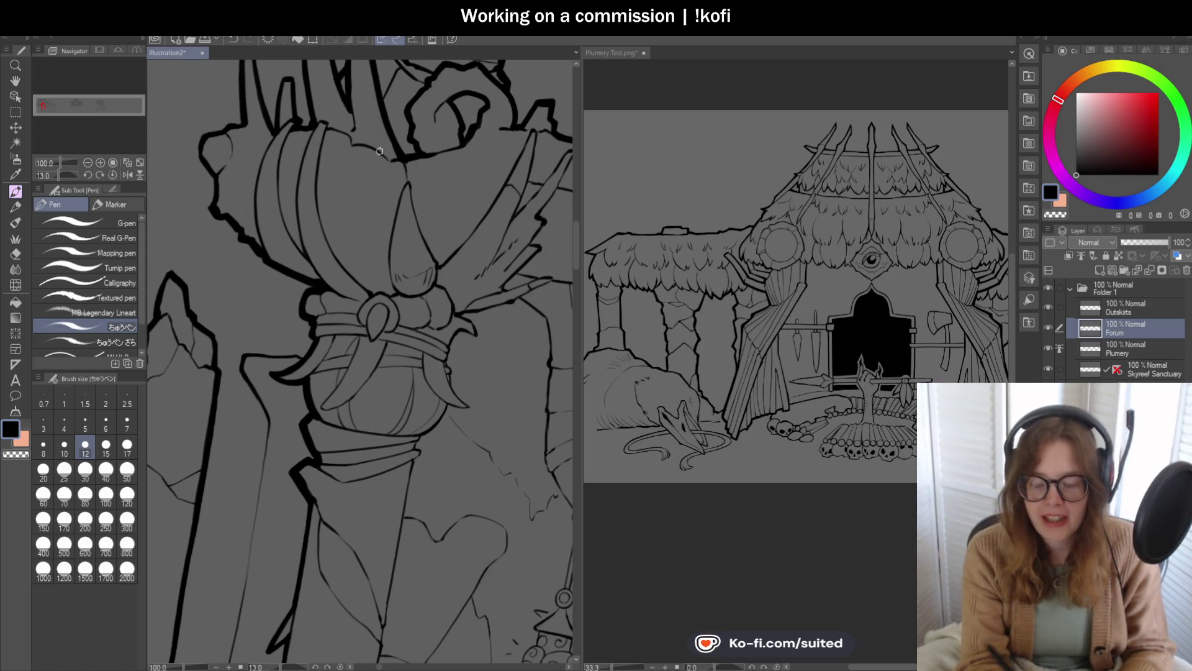
# Step: Thicken the top edge of the rounded bump above the torch top
pyautogui.scroll(1, 343, 153)
pyautogui.scroll(2, 306, 168)
pyautogui.scroll(1, 311, 158)
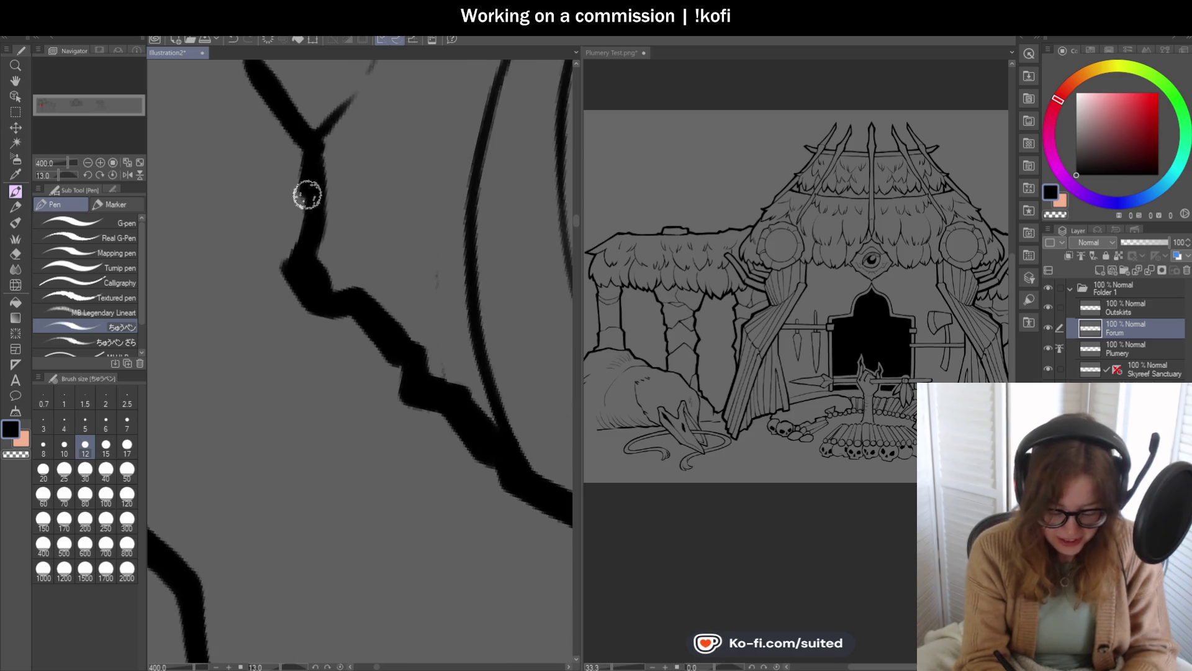
pyautogui.scroll(-2, 310, 255)
pyautogui.scroll(-1, 311, 206)
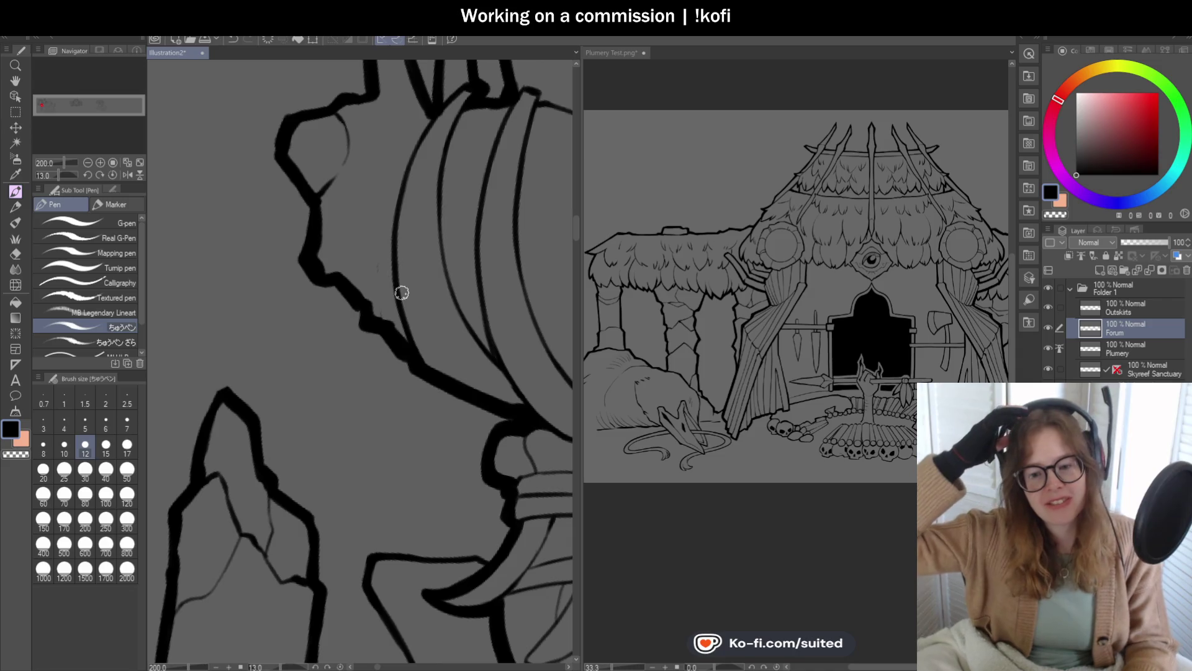
pyautogui.scroll(-1, 313, 174)
pyautogui.scroll(2, 314, 174)
pyautogui.moveTo(314, 176); pyautogui.dragTo(442, 144)
pyautogui.scroll(-3, 342, 288)
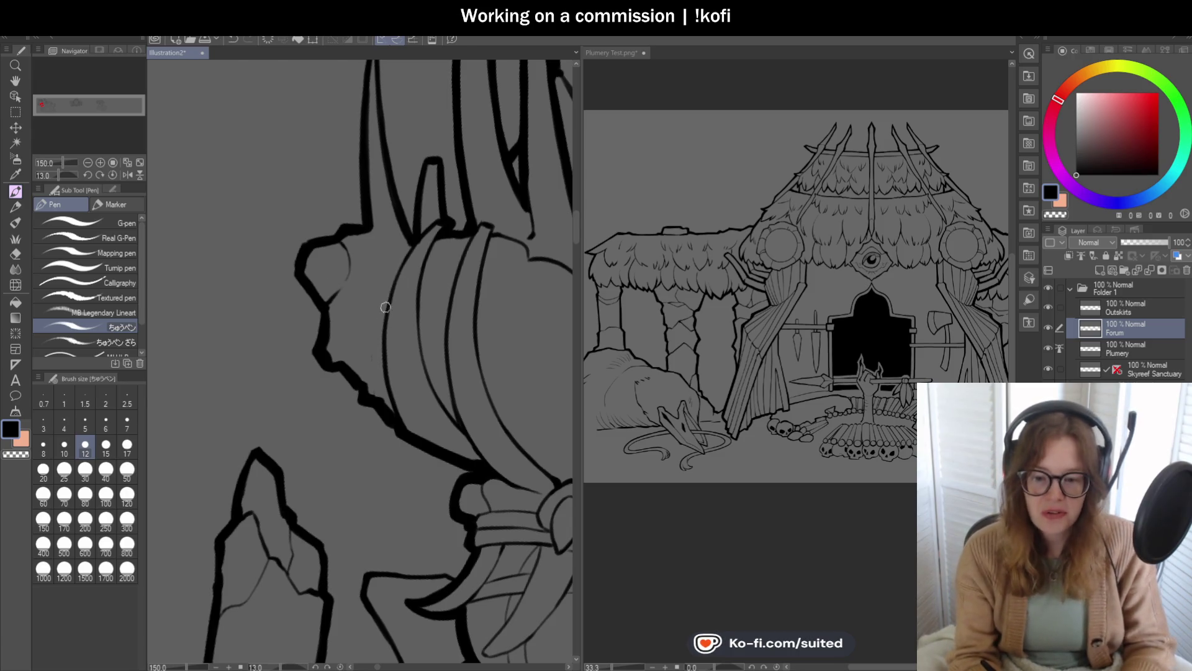
# Step: Thicken the tall spike's left edge all the way up to its tip
pyautogui.scroll(2, 386, 267)
pyautogui.scroll(2, 376, 186)
pyautogui.scroll(2, 388, 158)
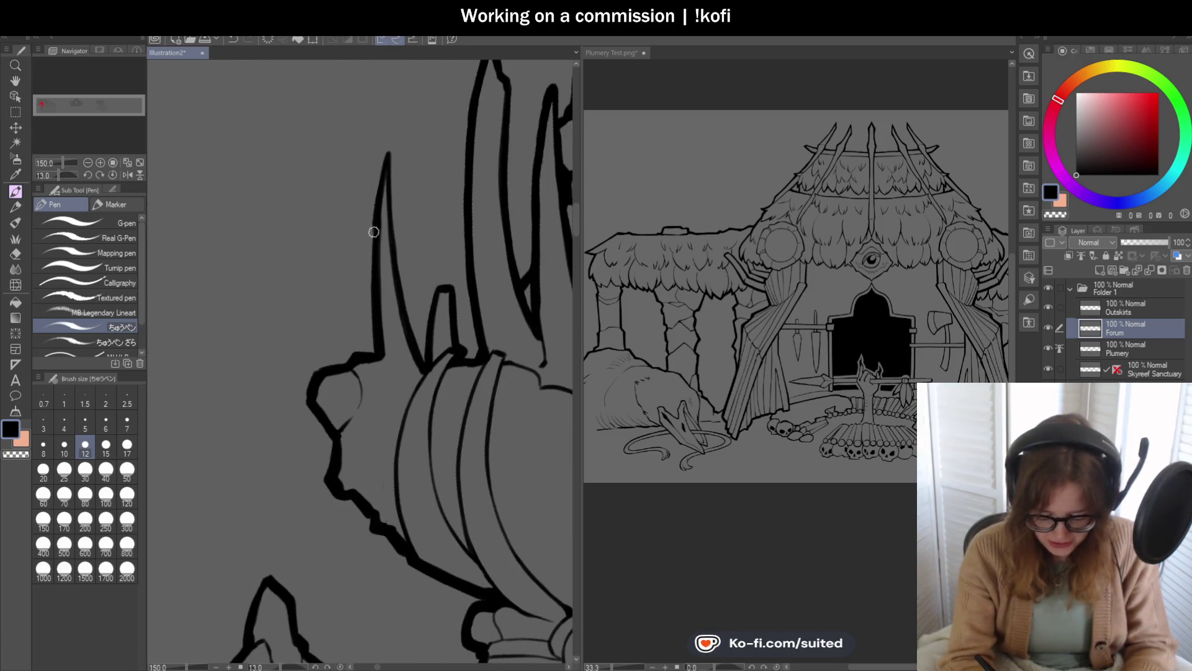
pyautogui.moveTo(371, 345); pyautogui.dragTo(387, 153)
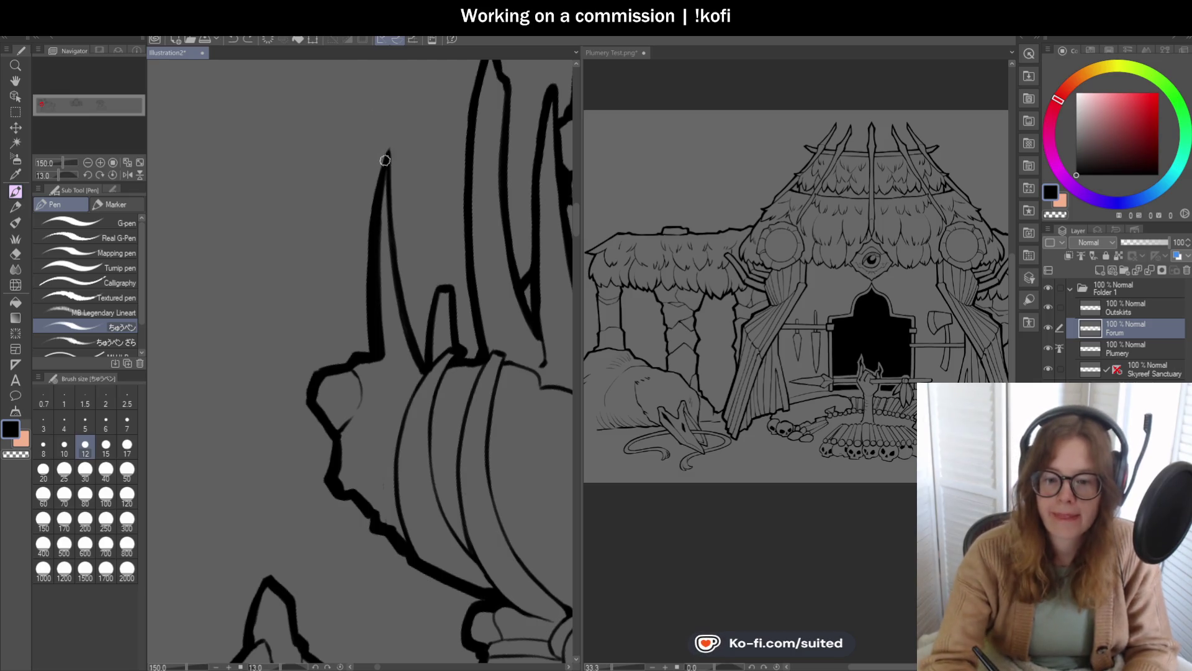
pyautogui.scroll(1, 380, 154)
pyautogui.moveTo(370, 220)
pyautogui.mouseDown()
pyautogui.moveTo(391, 143)
pyautogui.moveTo(379, 204)
pyautogui.mouseUp()
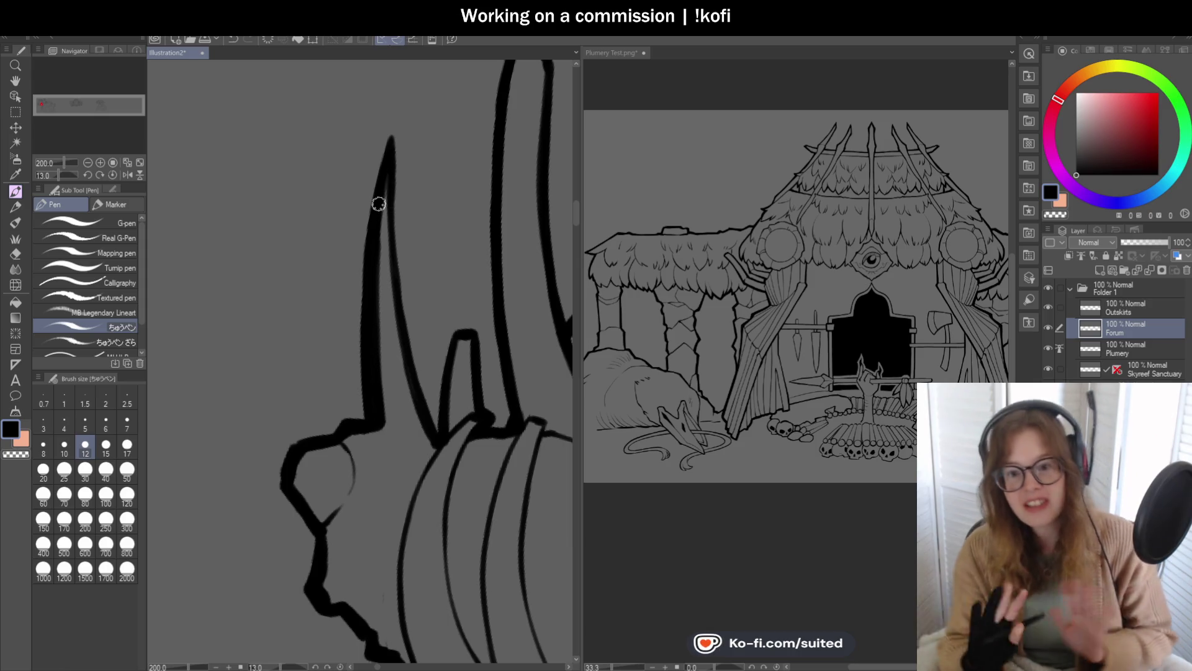
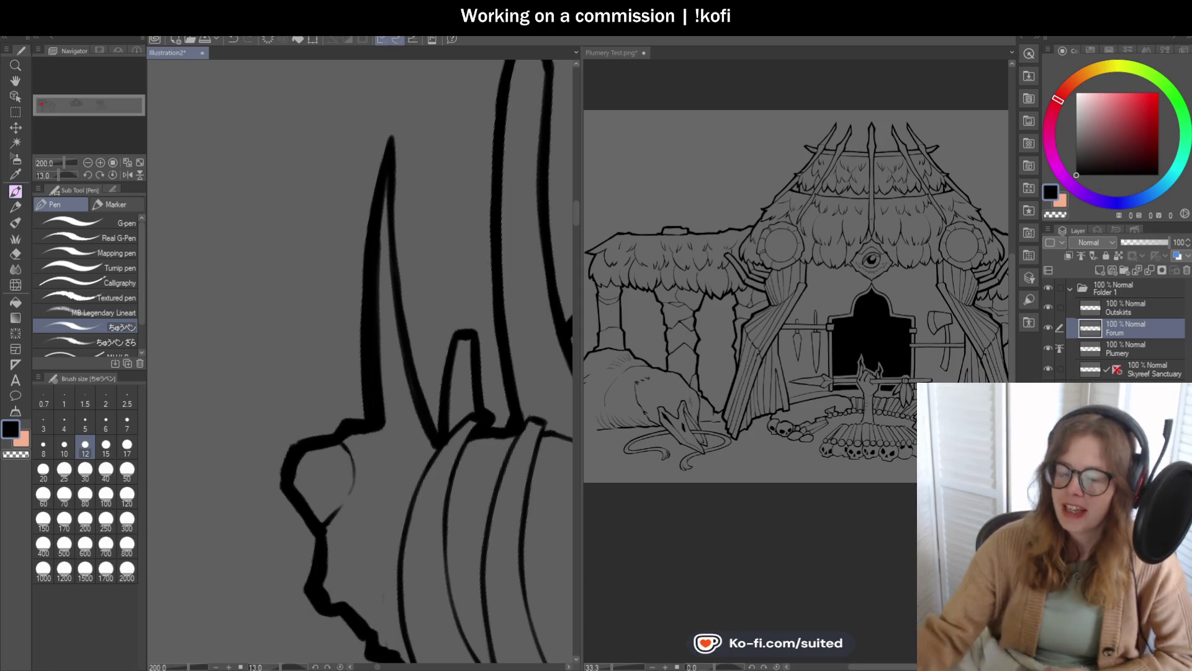
# Step: Retrace the horn's inner contour from top to bottom in thick black ink
pyautogui.scroll(-2, 314, 203)
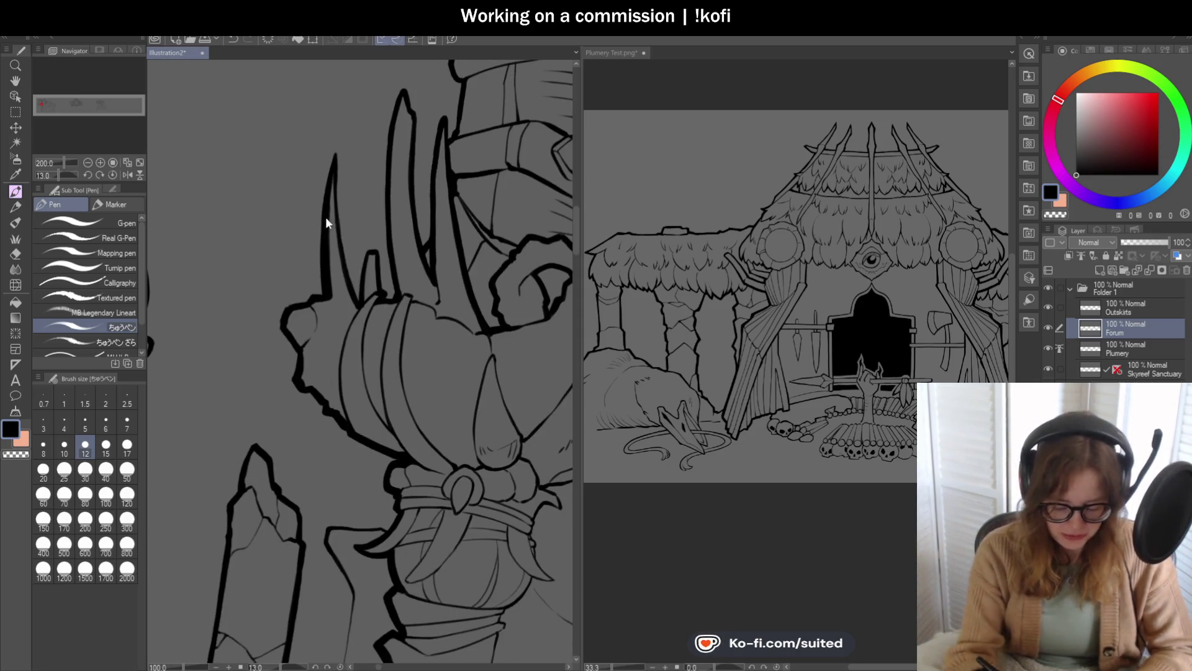
pyautogui.scroll(2, 336, 153)
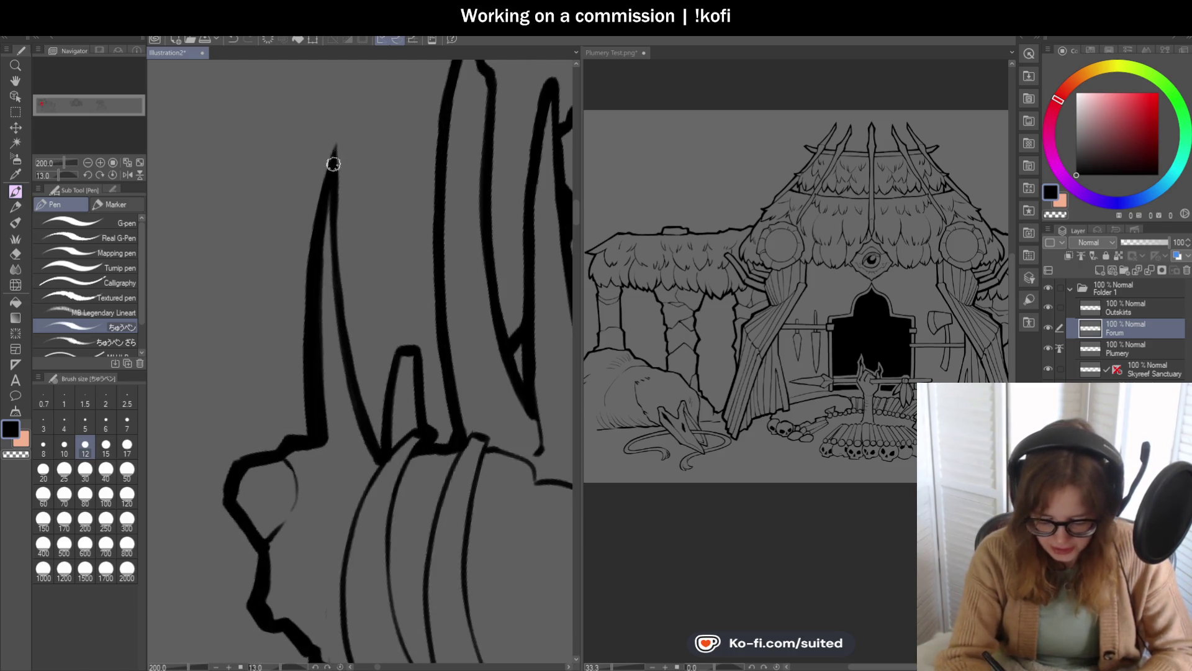
pyautogui.moveTo(333, 152); pyautogui.dragTo(334, 301)
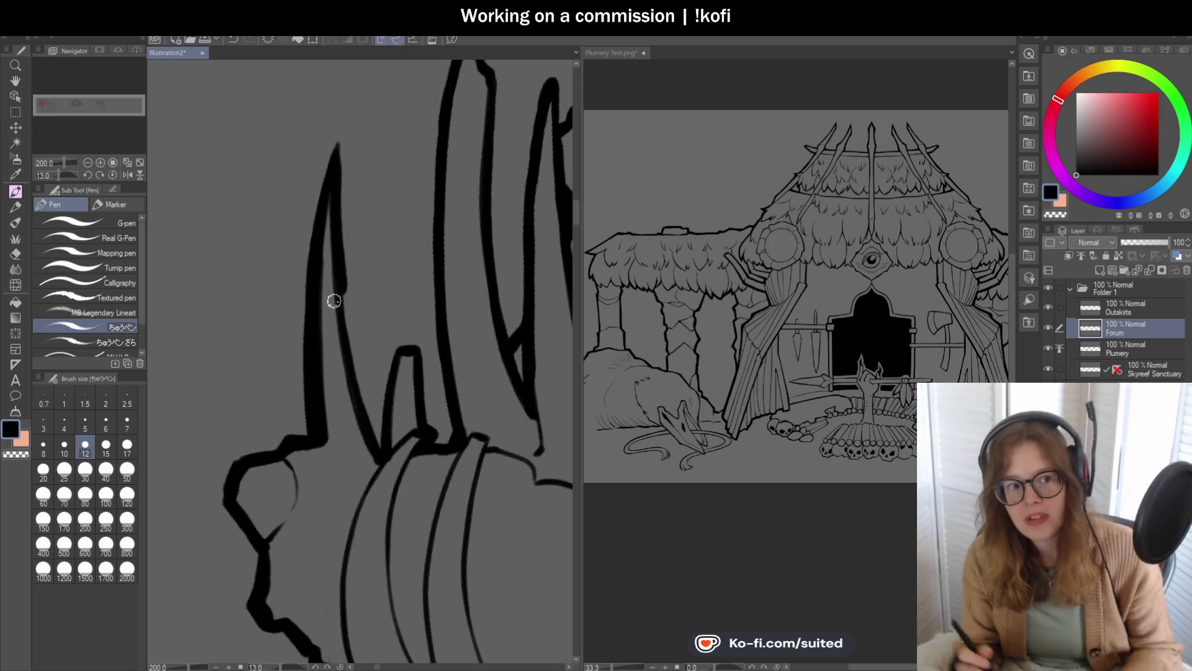
pyautogui.scroll(-2, 336, 280)
pyautogui.moveTo(327, 217); pyautogui.dragTo(341, 304)
pyautogui.moveTo(334, 254); pyautogui.dragTo(358, 375)
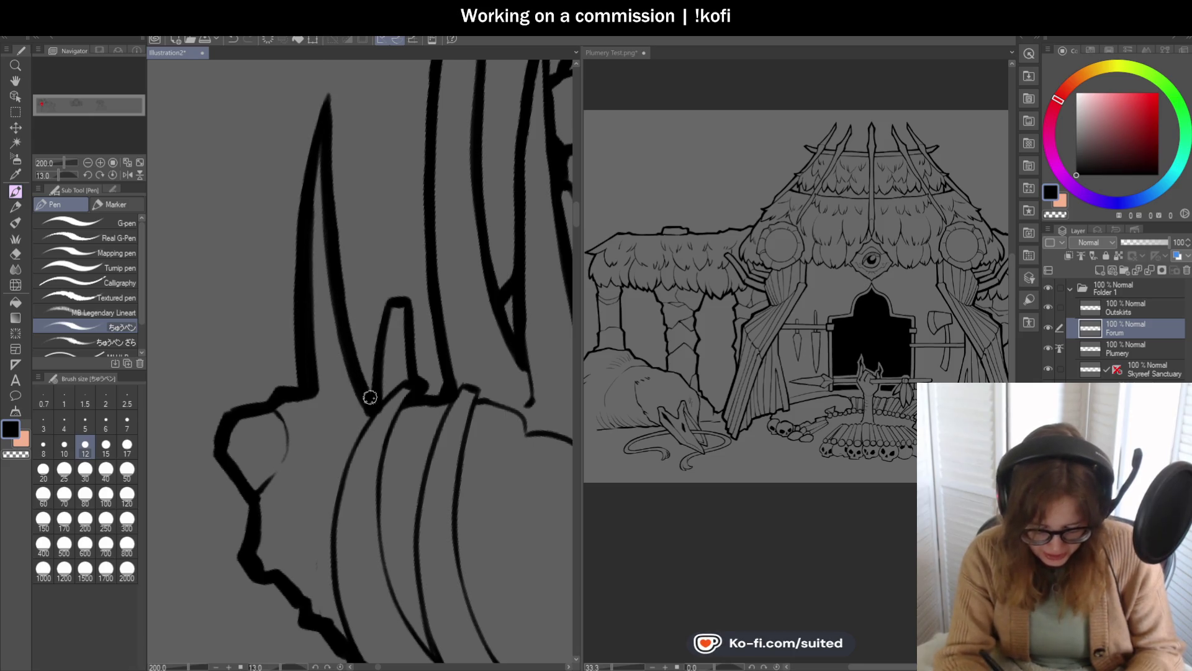
# Step: Ink the spike's left edge, rounded tip and lower-right junction, plus the central spike's edges
pyautogui.moveTo(368, 396); pyautogui.dragTo(381, 308)
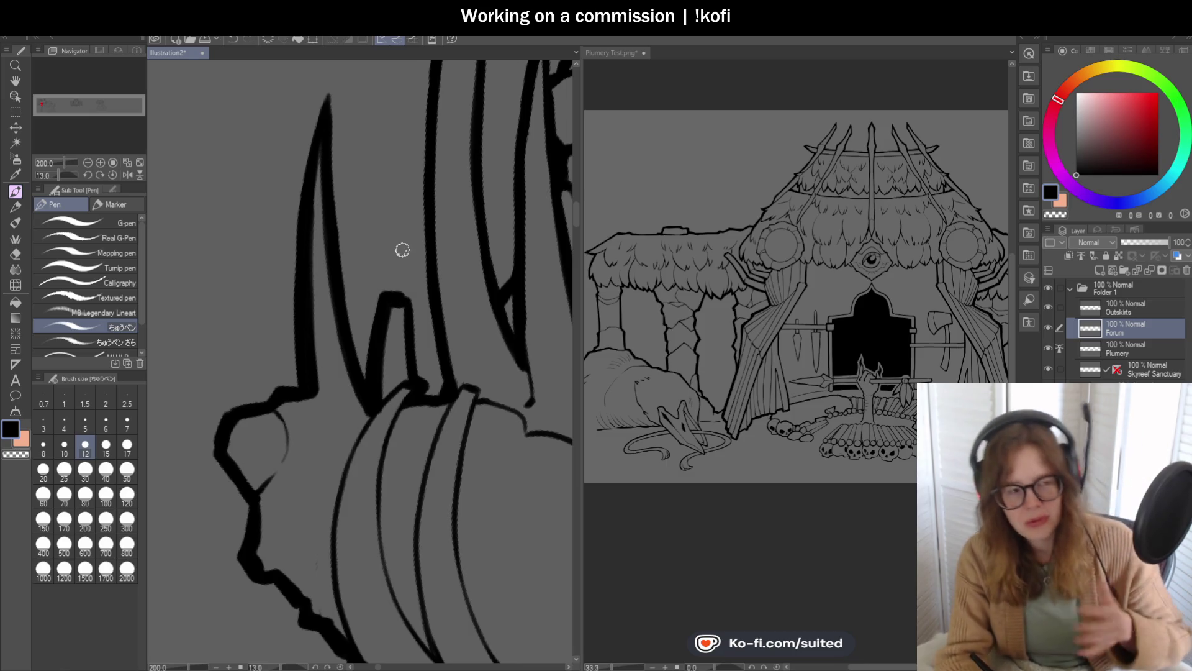
pyautogui.scroll(2, 416, 322)
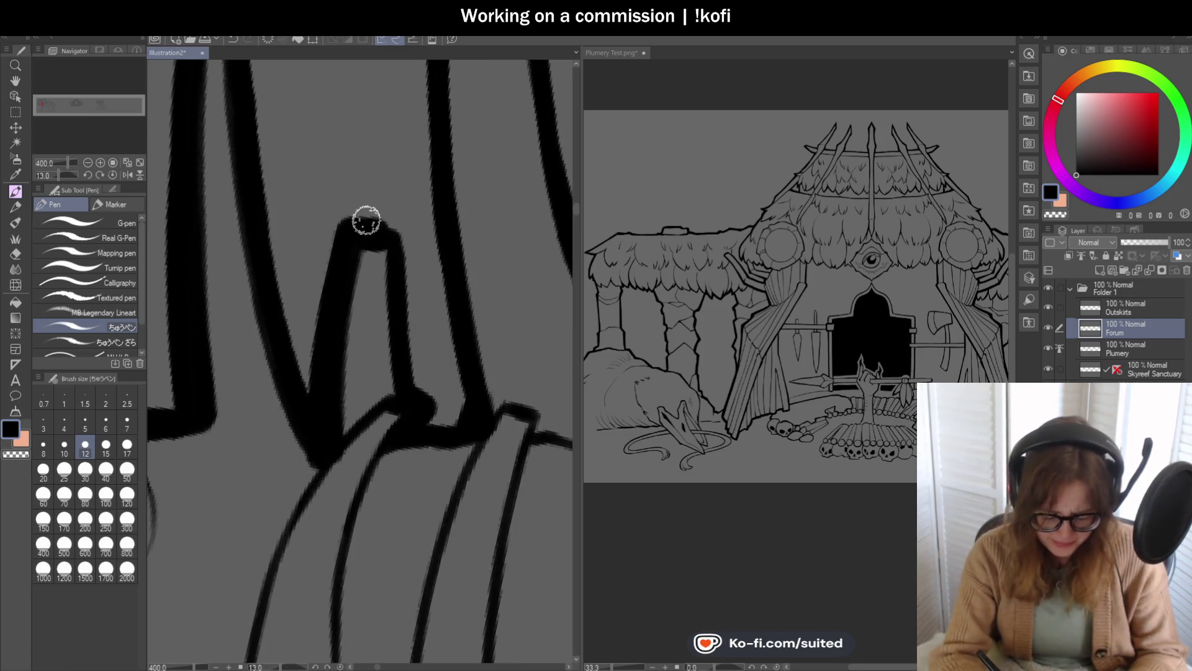
pyautogui.moveTo(372, 221)
pyautogui.mouseDown()
pyautogui.moveTo(401, 235)
pyautogui.moveTo(424, 398)
pyautogui.moveTo(431, 361)
pyautogui.mouseUp()
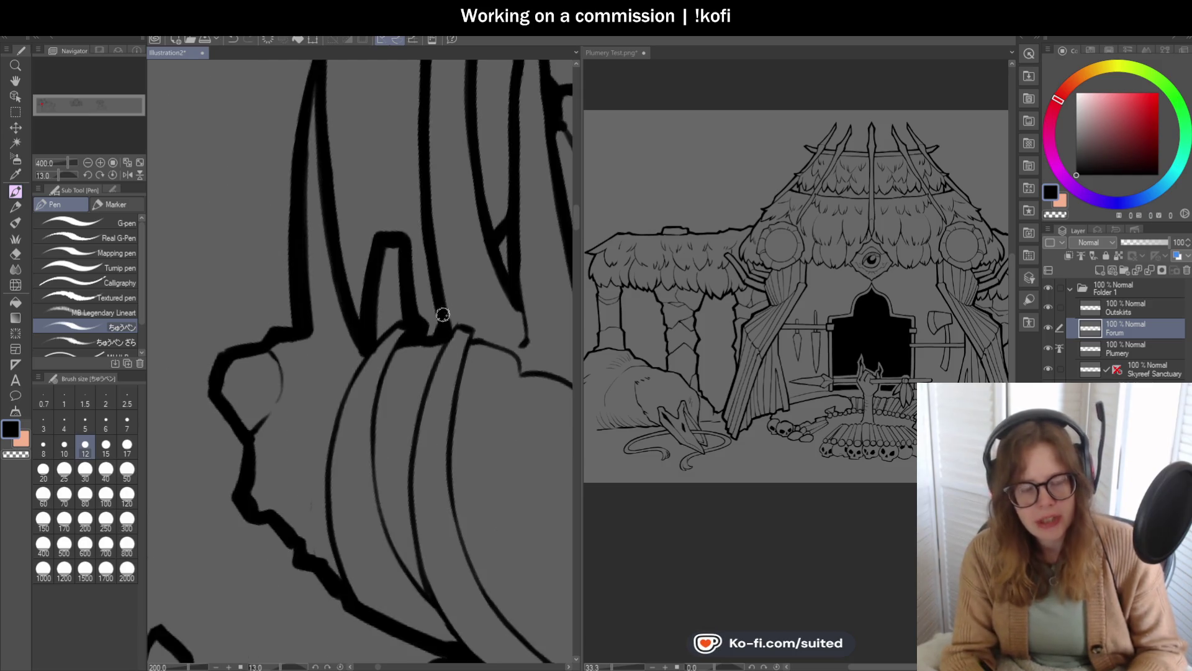
pyautogui.scroll(-3, 431, 361)
pyautogui.moveTo(412, 307); pyautogui.dragTo(436, 284)
pyautogui.scroll(-4, 435, 284)
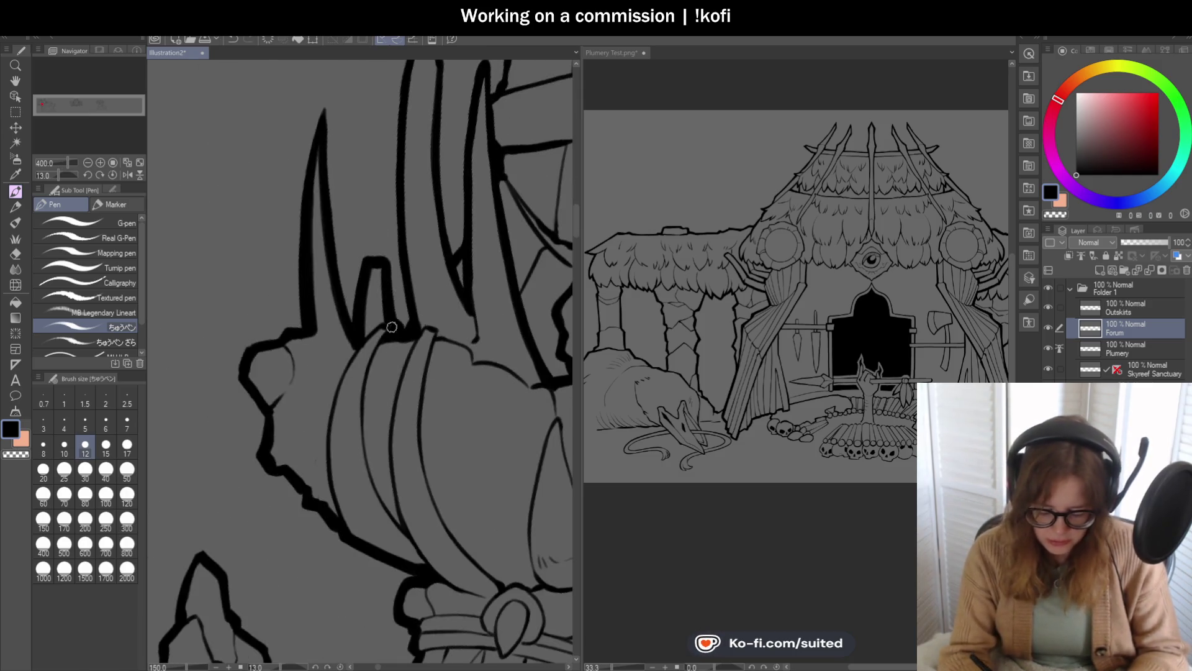
pyautogui.scroll(1, 414, 116)
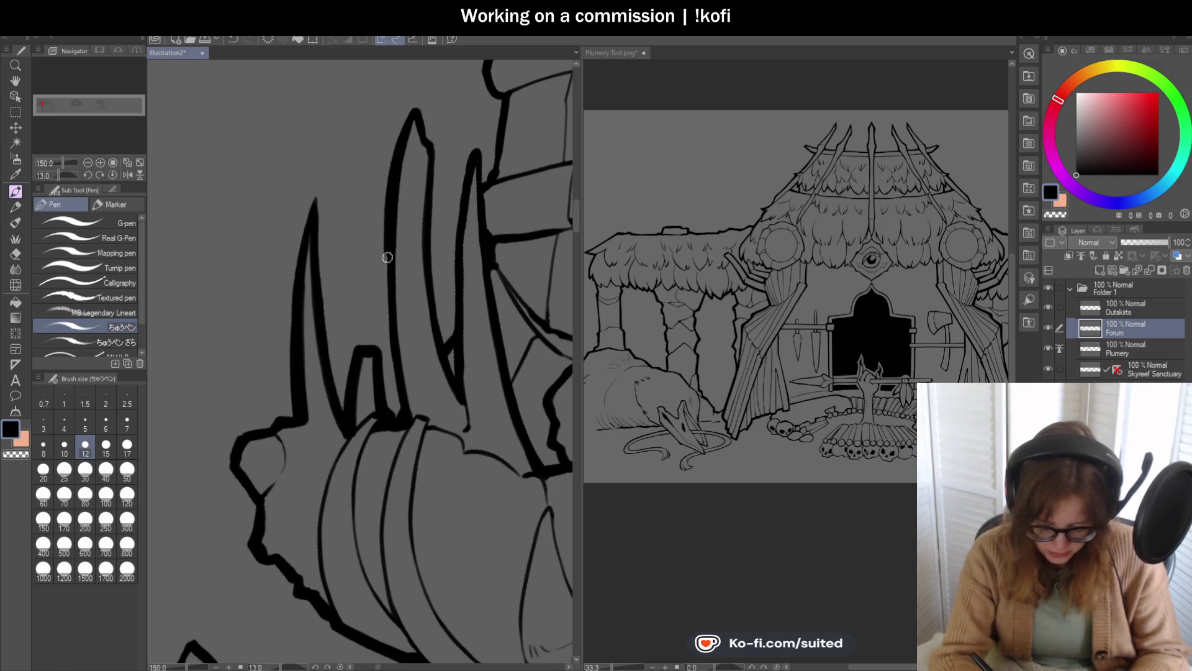
pyautogui.moveTo(387, 251); pyautogui.dragTo(394, 369)
pyautogui.moveTo(402, 412); pyautogui.dragTo(395, 369)
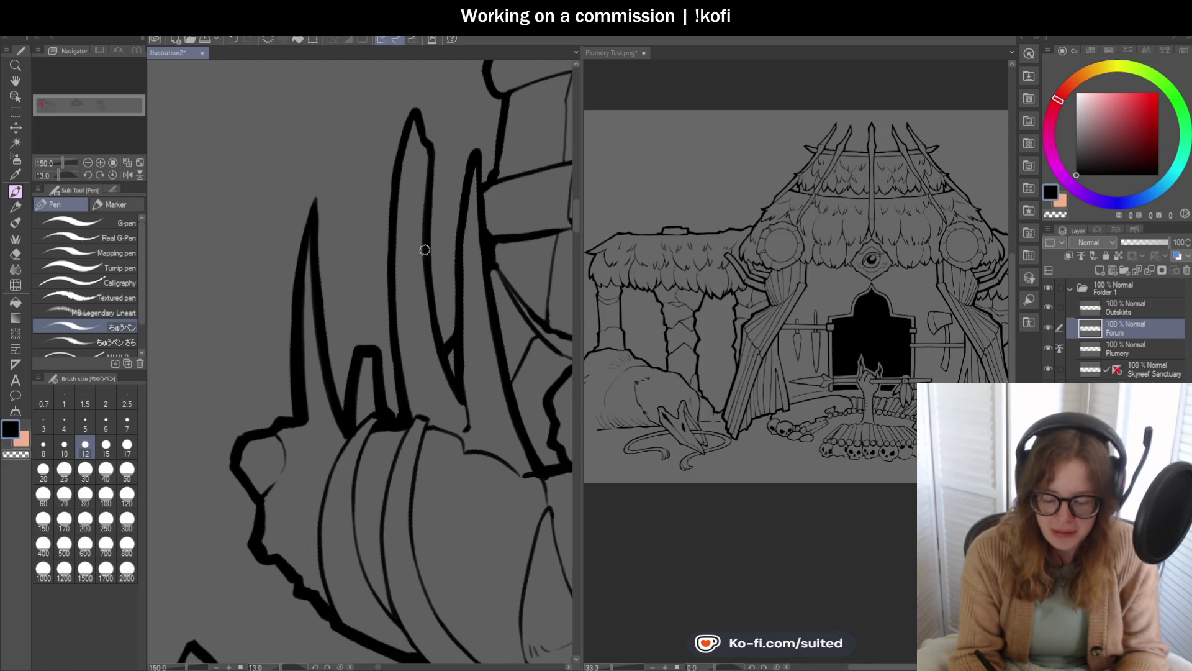
pyautogui.scroll(-2, 407, 169)
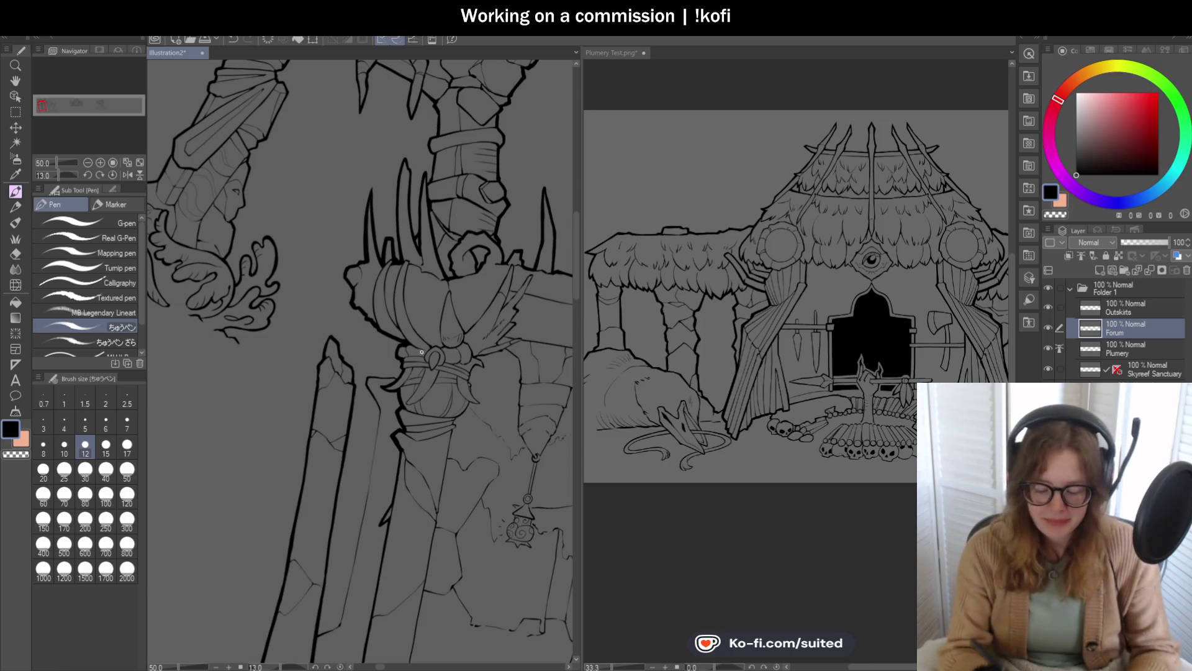
pyautogui.scroll(4, 410, 114)
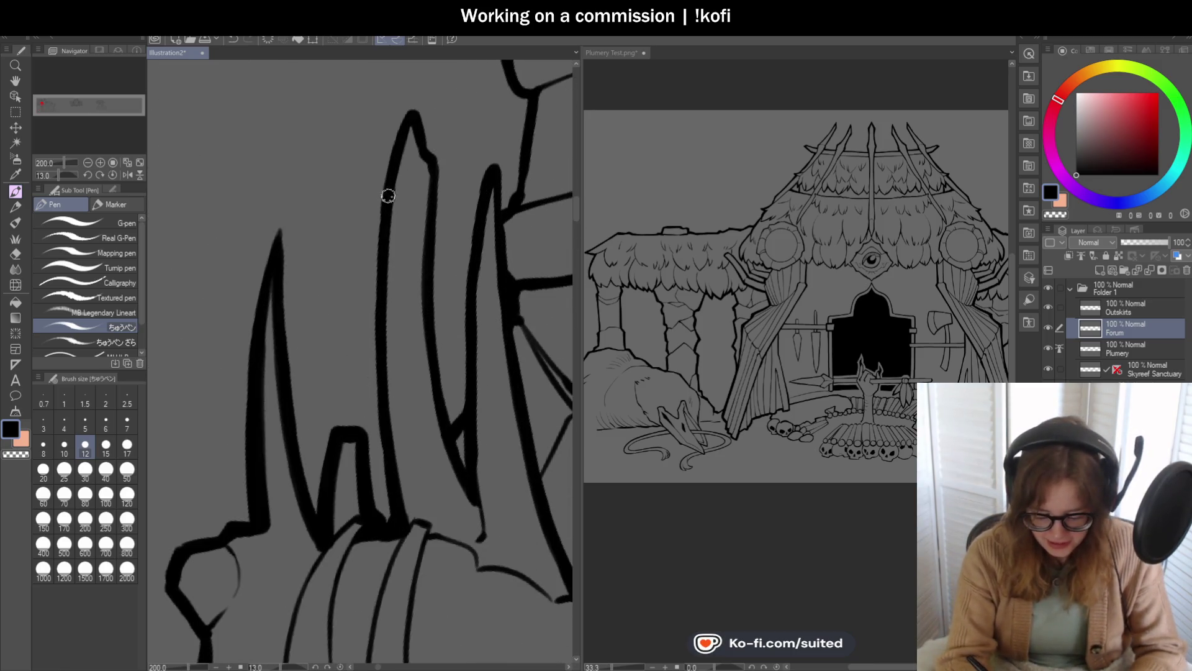
# Step: Outline the tall spike's left edge from tip to base and its right edge in bold ink
pyautogui.moveTo(389, 178); pyautogui.dragTo(376, 333)
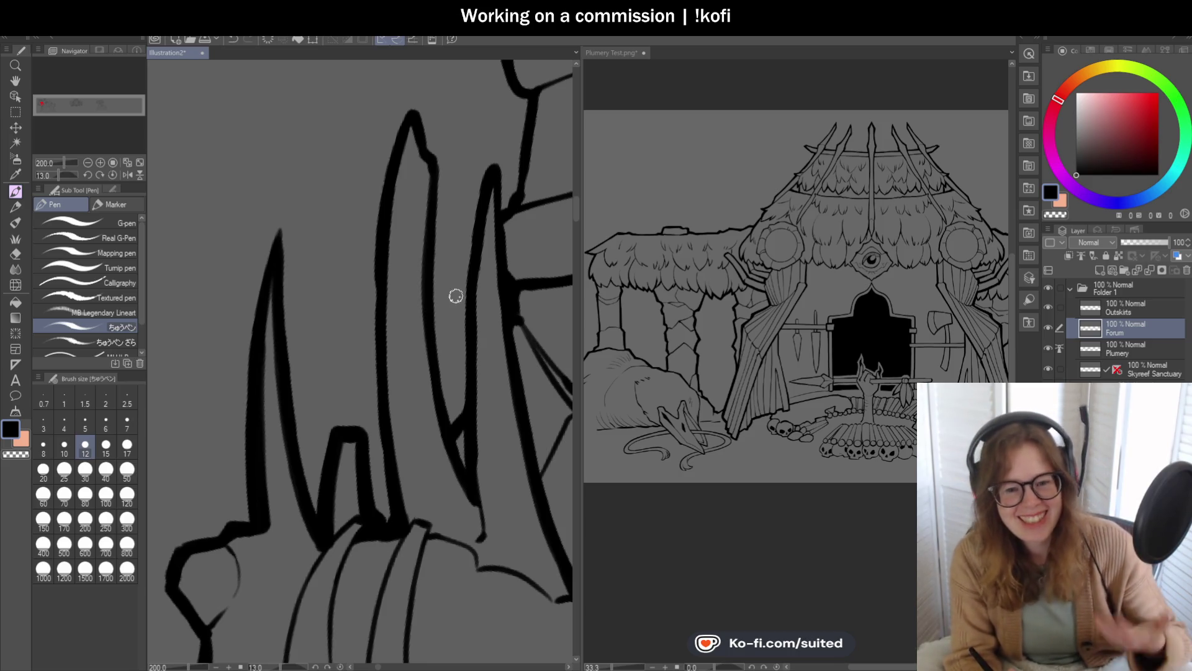
pyautogui.moveTo(380, 216); pyautogui.dragTo(378, 339)
pyautogui.moveTo(377, 296); pyautogui.dragTo(388, 506)
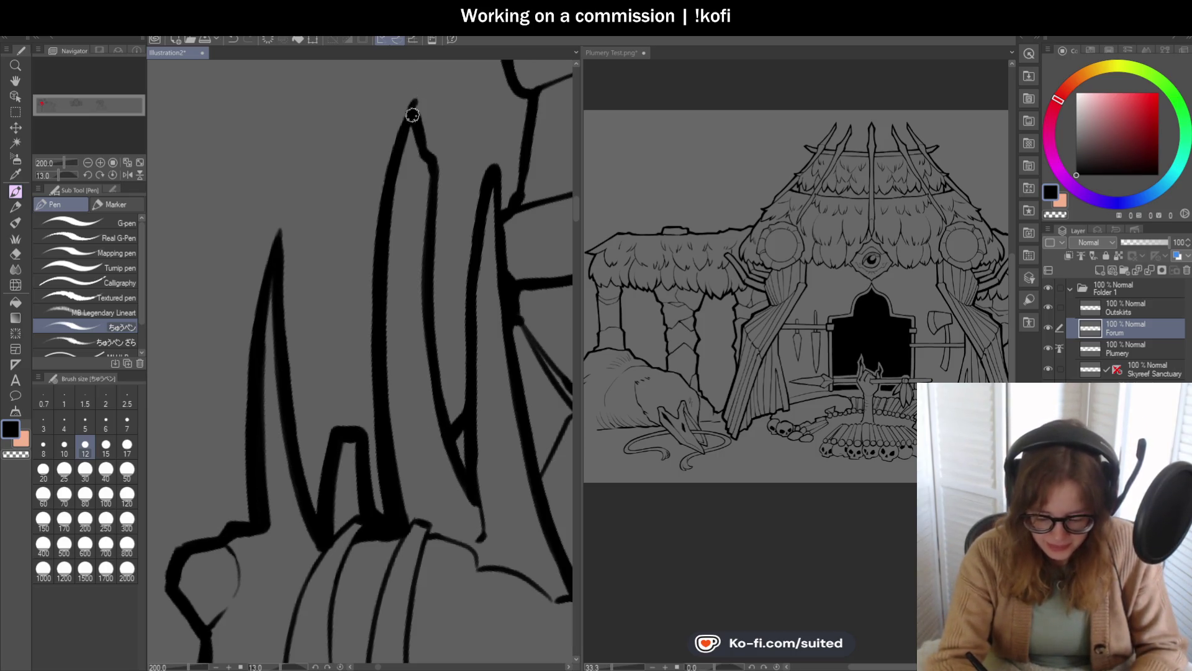
pyautogui.moveTo(418, 105); pyautogui.dragTo(448, 422)
# Step: Ink the right spike's inner-left and right edges, redoing one stray inner-edge stroke
pyautogui.moveTo(486, 167); pyautogui.dragTo(463, 415)
pyautogui.hotkey('ctrl', 'z')
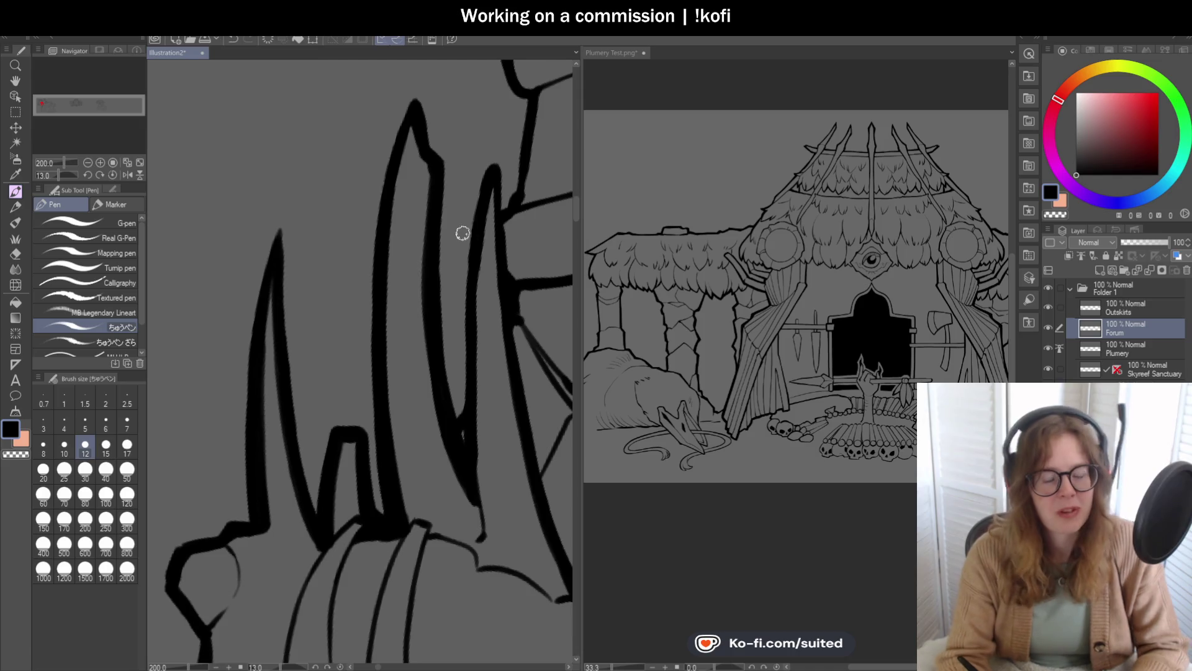
pyautogui.moveTo(491, 171); pyautogui.dragTo(462, 345)
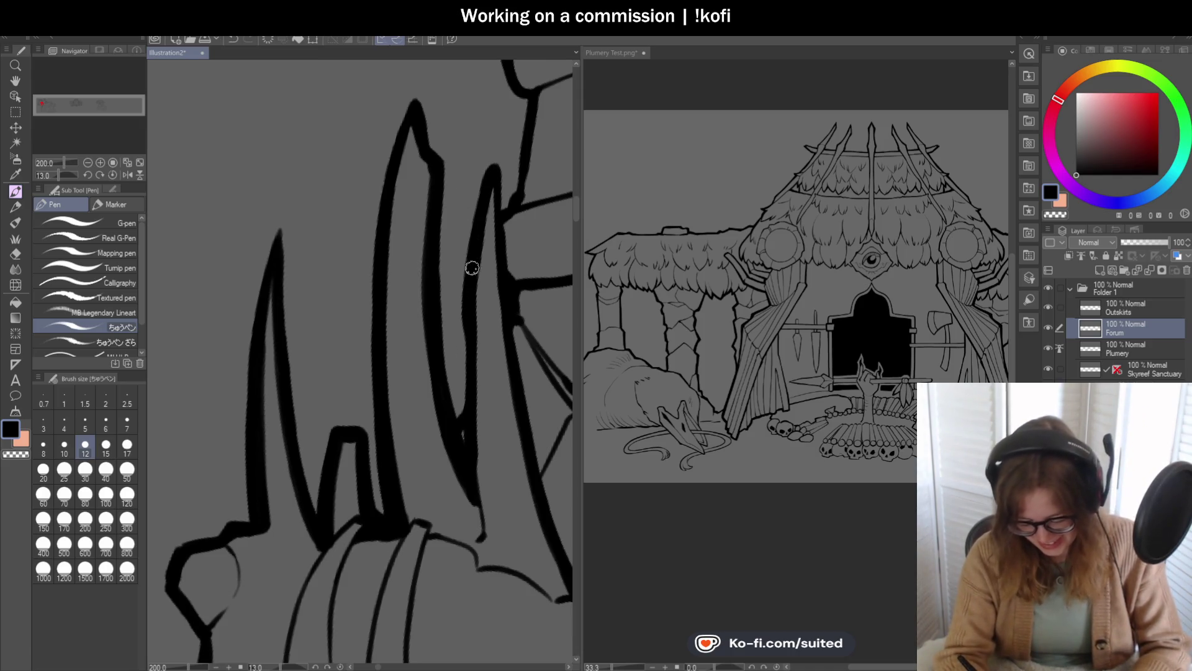
pyautogui.moveTo(494, 163); pyautogui.dragTo(505, 261)
pyautogui.scroll(-2, 468, 234)
pyautogui.scroll(1, 386, 206)
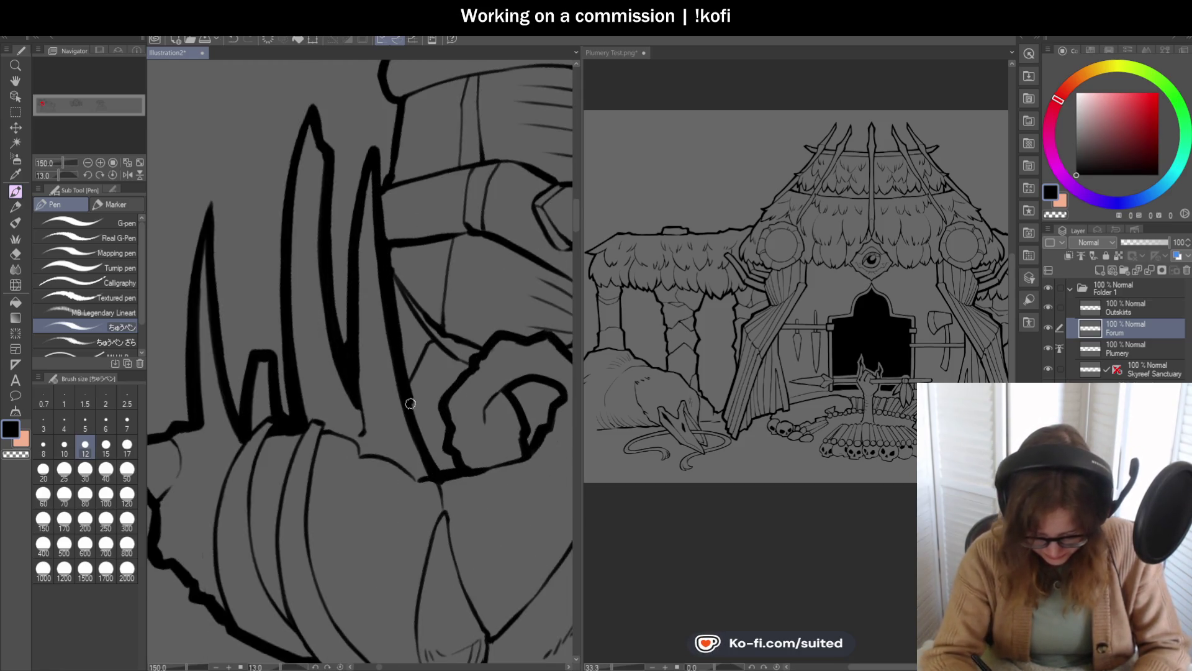
pyautogui.scroll(-3, 356, 313)
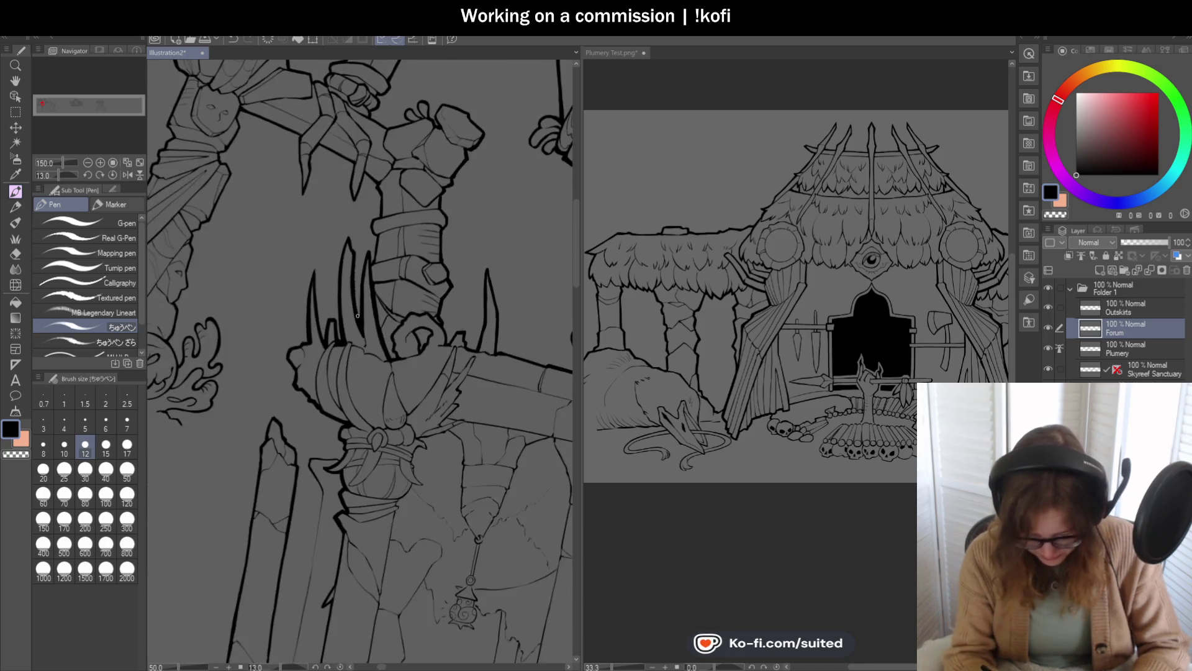
pyautogui.scroll(-2, 357, 313)
pyautogui.scroll(2, 466, 320)
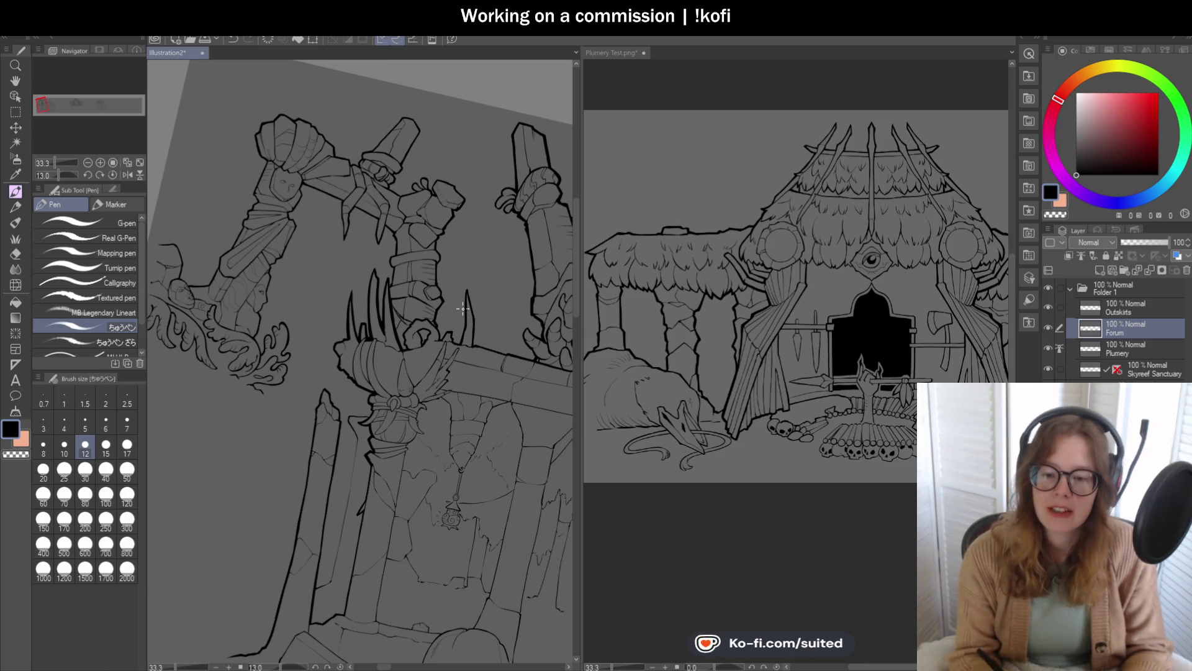
# Step: Reset the Navigator canvas rotation to 0 so the pillar drawing sits upright
pyautogui.click(112, 176)
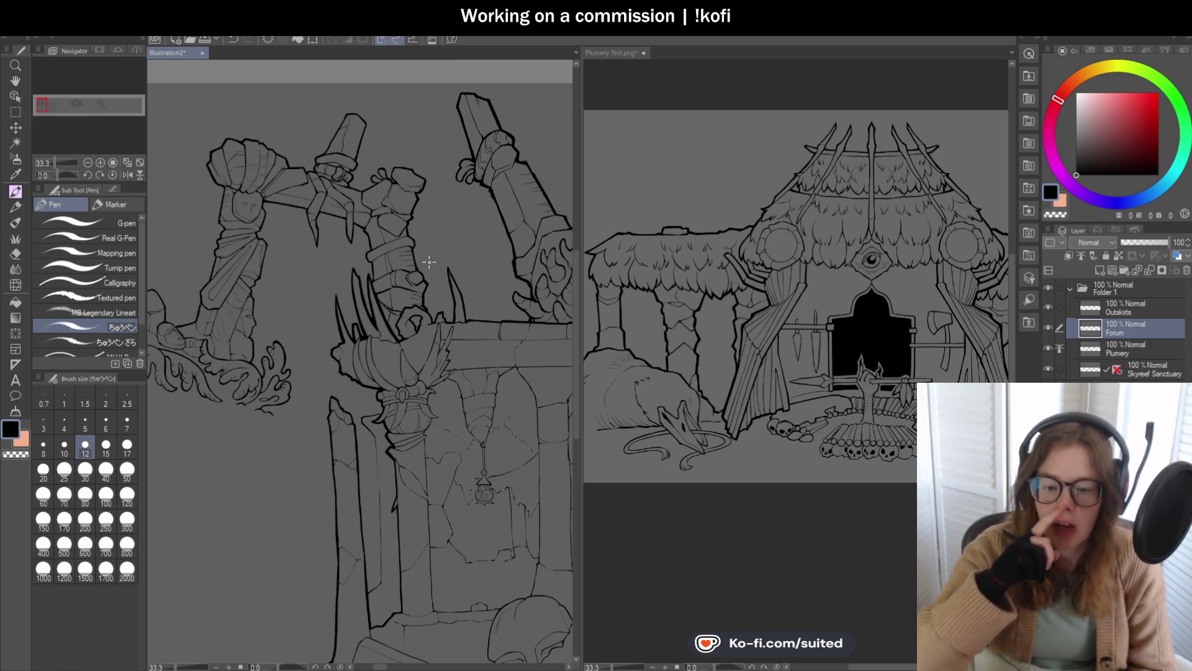
pyautogui.scroll(2, 397, 335)
pyautogui.scroll(3, 397, 335)
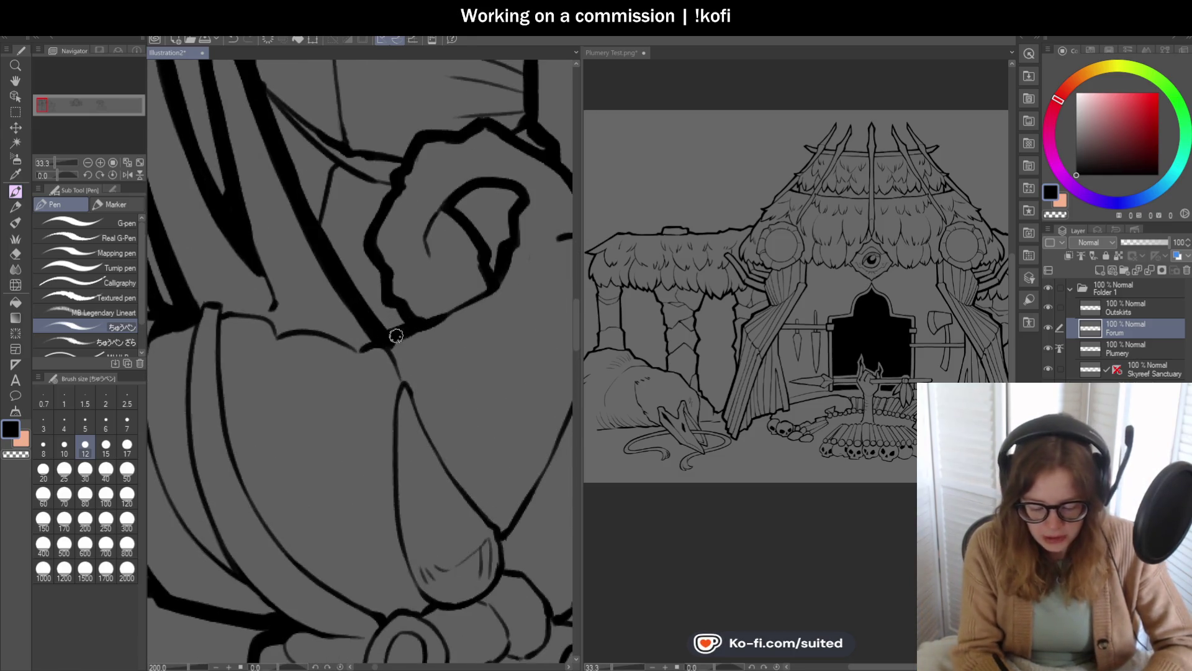
# Step: Thicken the black line and the fist's left and top outlines
pyautogui.scroll(2, 406, 314)
pyautogui.moveTo(386, 309)
pyautogui.mouseDown()
pyautogui.moveTo(349, 301)
pyautogui.moveTo(346, 229)
pyautogui.moveTo(352, 245)
pyautogui.moveTo(318, 195)
pyautogui.mouseUp()
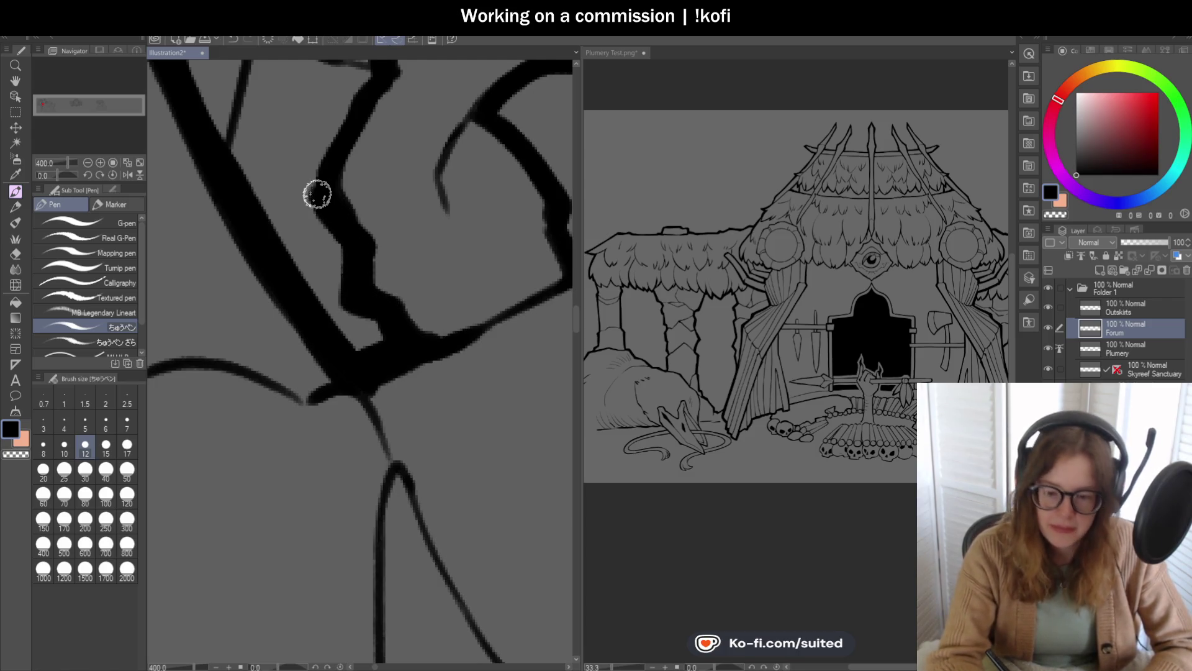
pyautogui.scroll(-2, 337, 361)
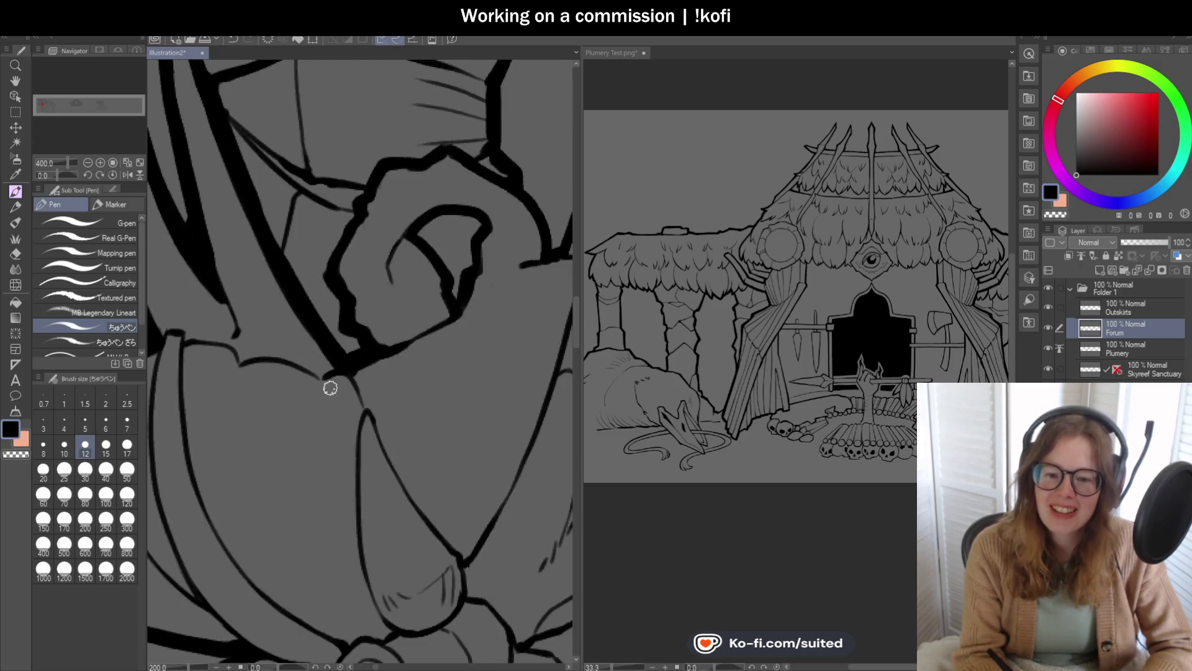
pyautogui.scroll(1, 335, 299)
pyautogui.scroll(-1, 319, 306)
pyautogui.moveTo(322, 311); pyautogui.dragTo(346, 257)
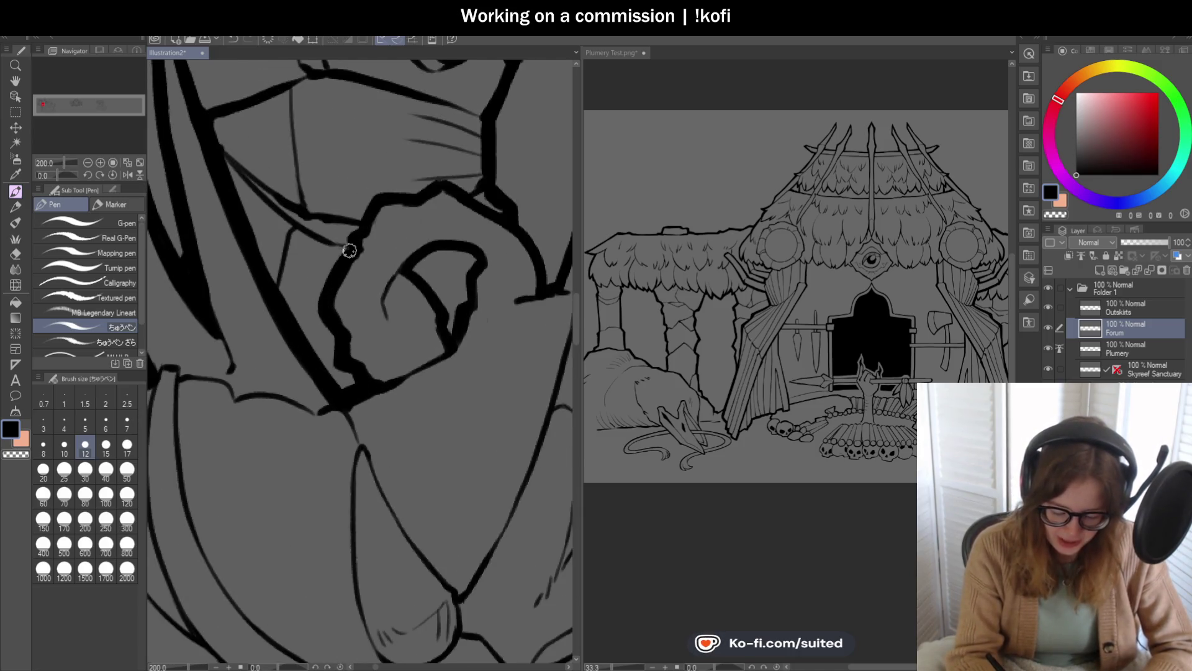
pyautogui.moveTo(376, 194); pyautogui.dragTo(445, 181)
# Step: Thicken the line linking to the right-hand shape, then shift the view toward the spike
pyautogui.scroll(-3, 352, 268)
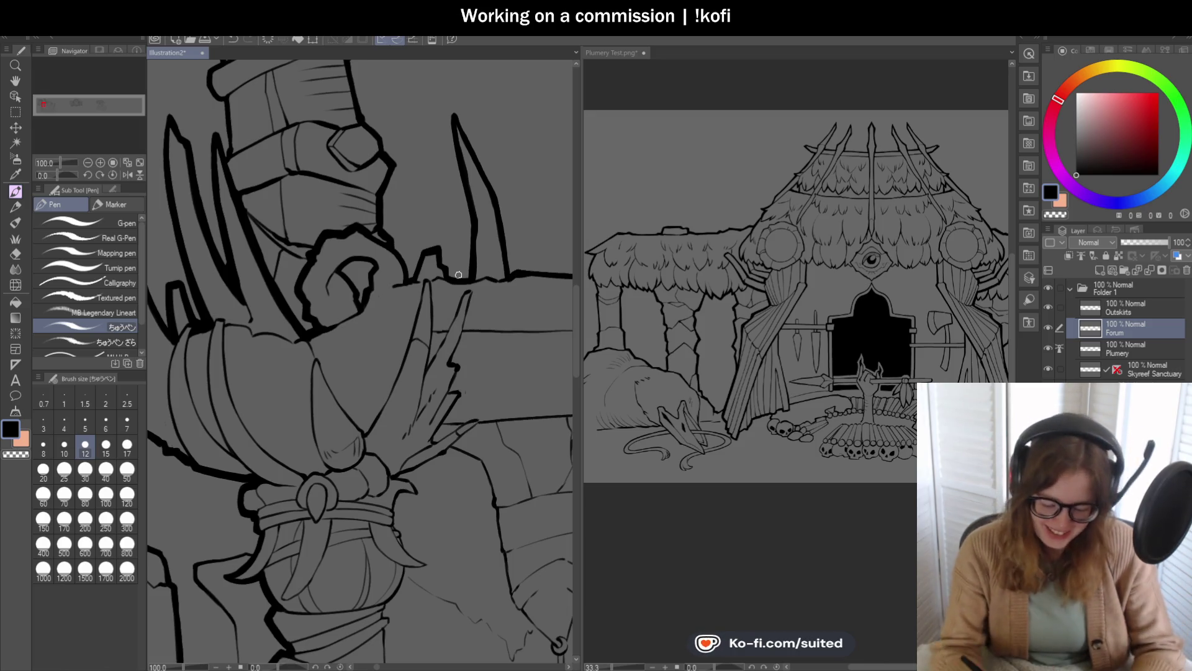
pyautogui.scroll(1, 398, 267)
pyautogui.scroll(1, 398, 267)
pyautogui.moveTo(376, 235)
pyautogui.mouseDown()
pyautogui.moveTo(437, 292)
pyautogui.moveTo(452, 334)
pyautogui.mouseUp()
pyautogui.moveTo(446, 281); pyautogui.dragTo(417, 261)
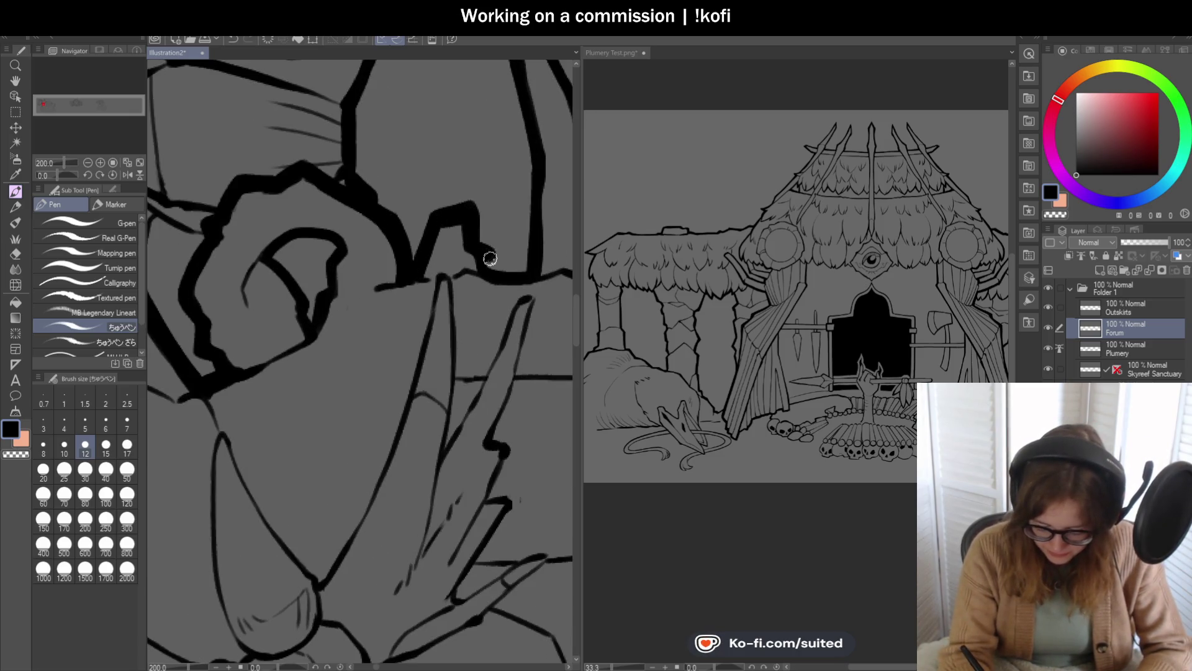
pyautogui.scroll(-2, 341, 304)
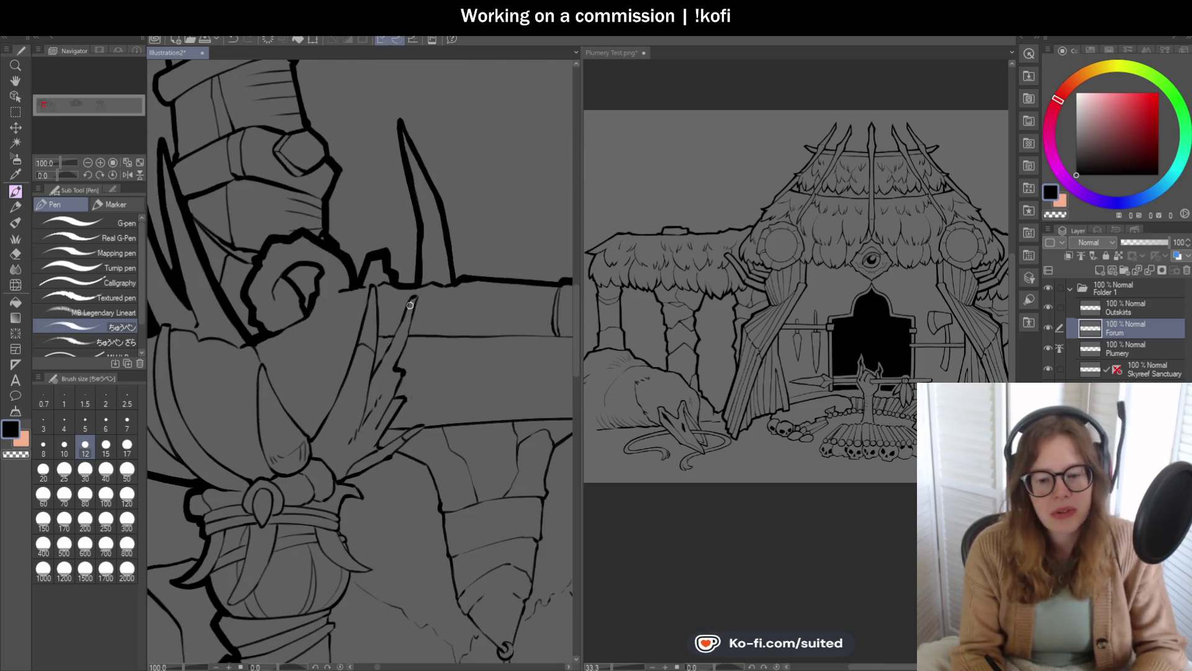
pyautogui.scroll(2, 411, 305)
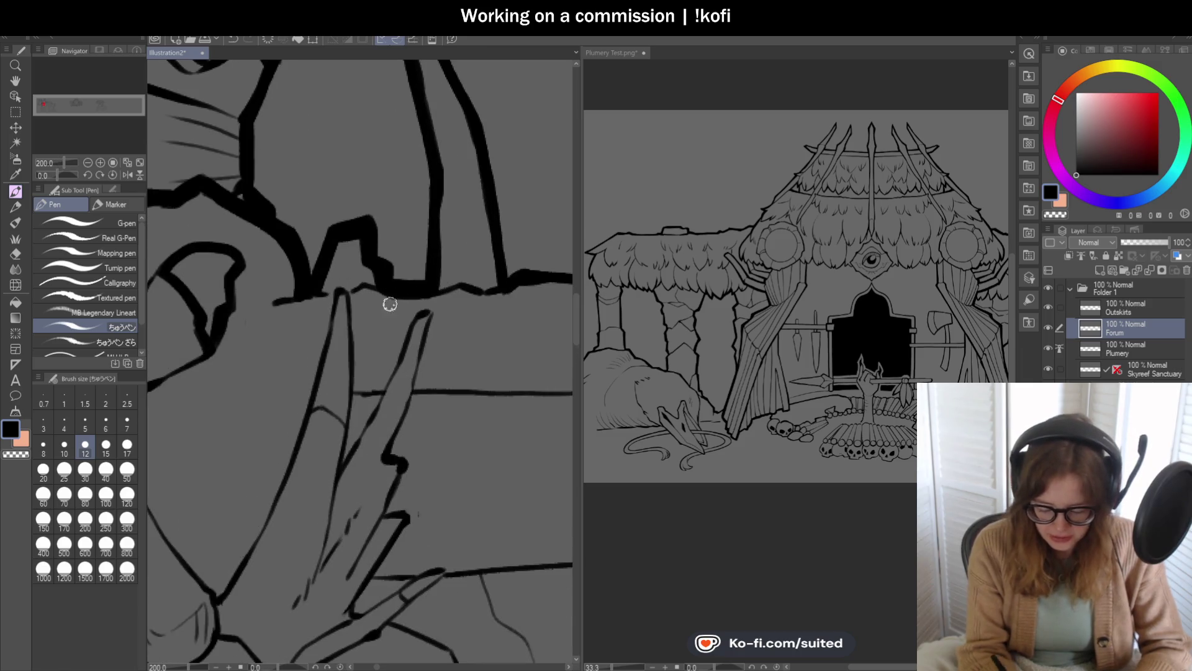
pyautogui.scroll(-1, 398, 249)
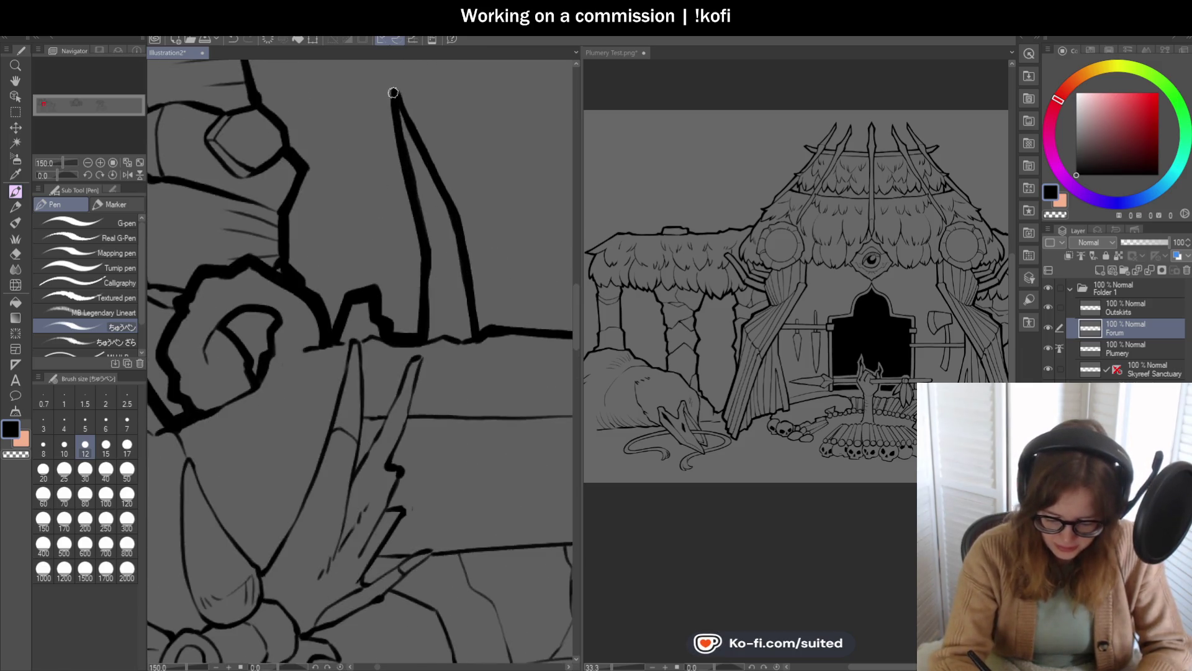
# Step: Ink the tall spike's left edge, its tip and its right edge in thick black strokes
pyautogui.moveTo(403, 168); pyautogui.dragTo(422, 236)
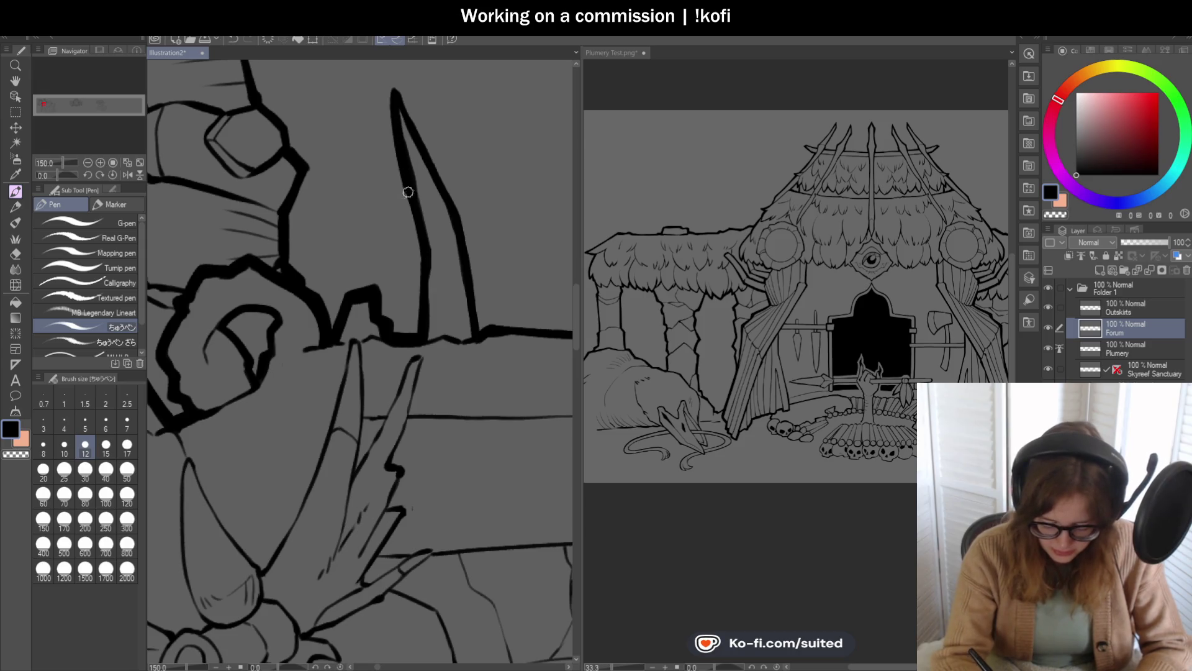
pyautogui.moveTo(416, 304); pyautogui.dragTo(413, 339)
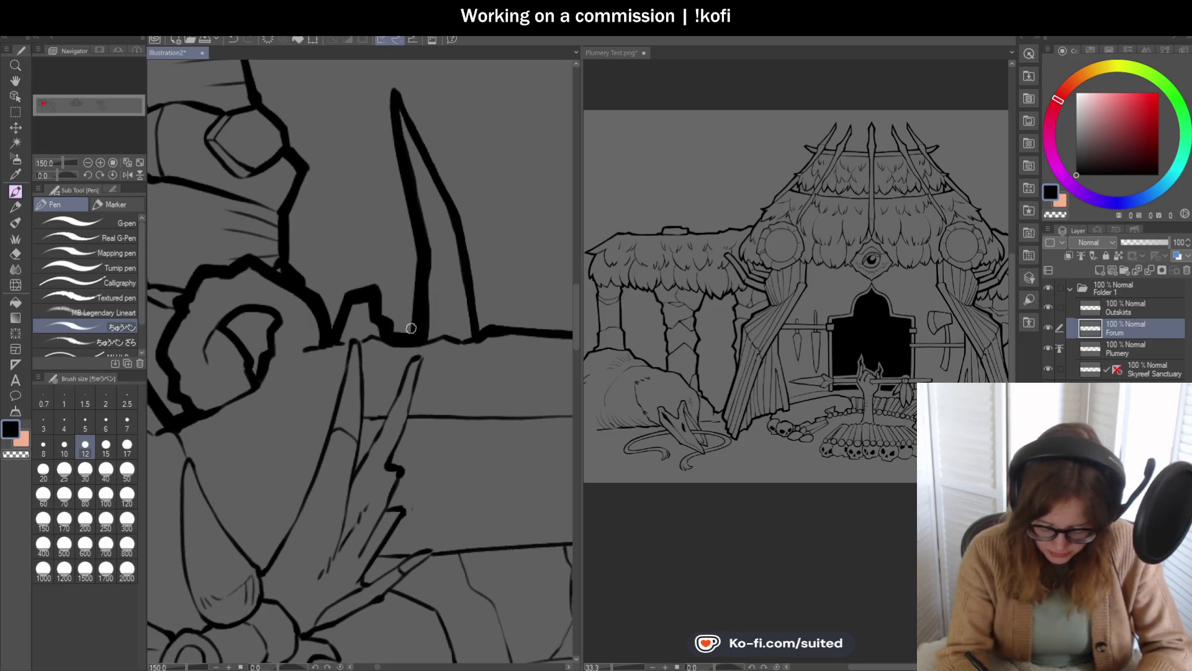
pyautogui.scroll(3, 403, 261)
pyautogui.moveTo(426, 222)
pyautogui.mouseDown()
pyautogui.moveTo(400, 174)
pyautogui.moveTo(388, 214)
pyautogui.mouseUp()
pyautogui.scroll(1, 457, 283)
pyautogui.scroll(-3, 435, 217)
pyautogui.moveTo(372, 160); pyautogui.dragTo(392, 257)
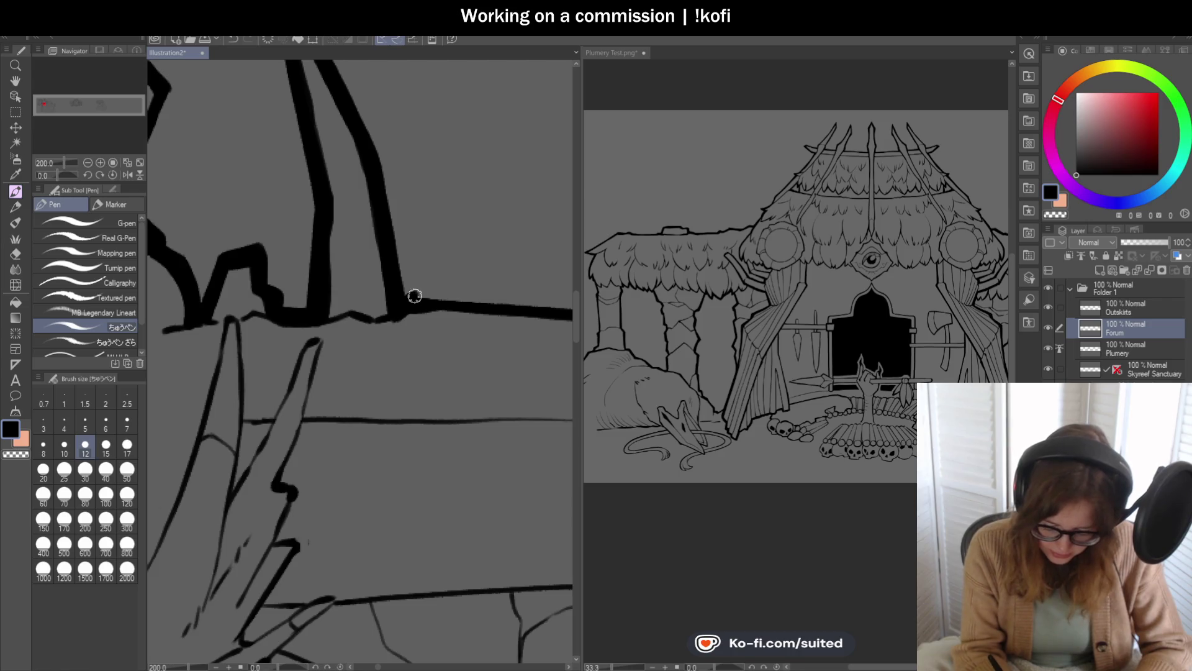
pyautogui.scroll(-2, 422, 292)
pyautogui.scroll(-1, 447, 280)
pyautogui.scroll(-1, 472, 267)
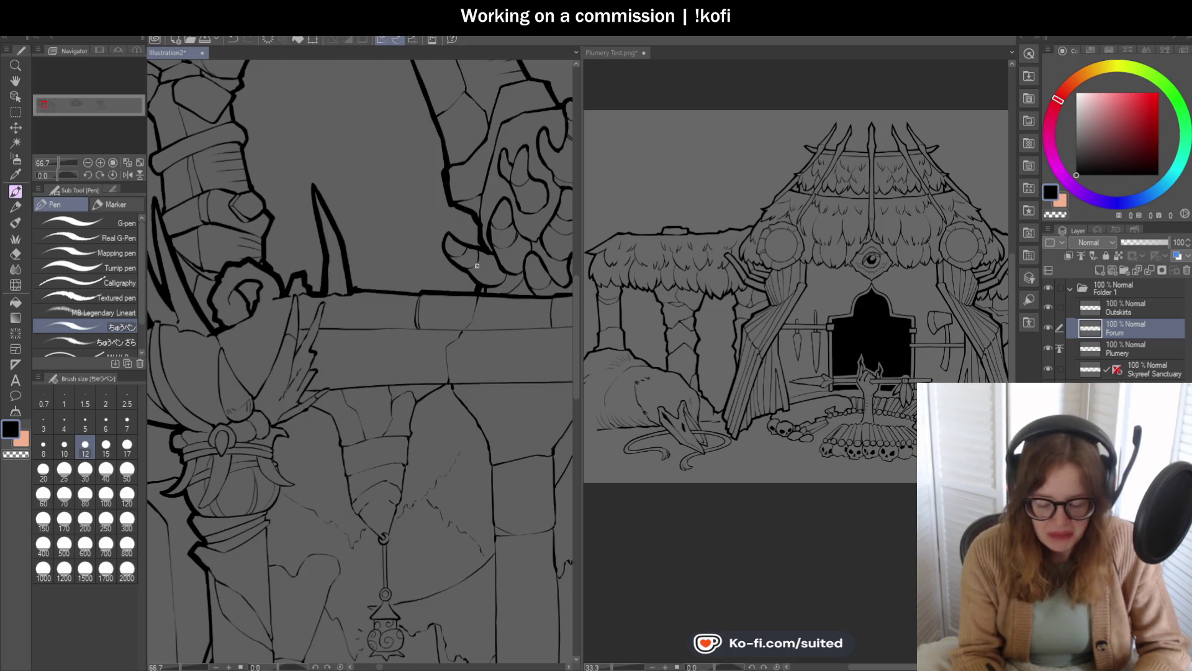
# Step: Rotate the canvas sideways and thicken the pillar edge beside the hand, including its upper part
pyautogui.scroll(-1, 477, 266)
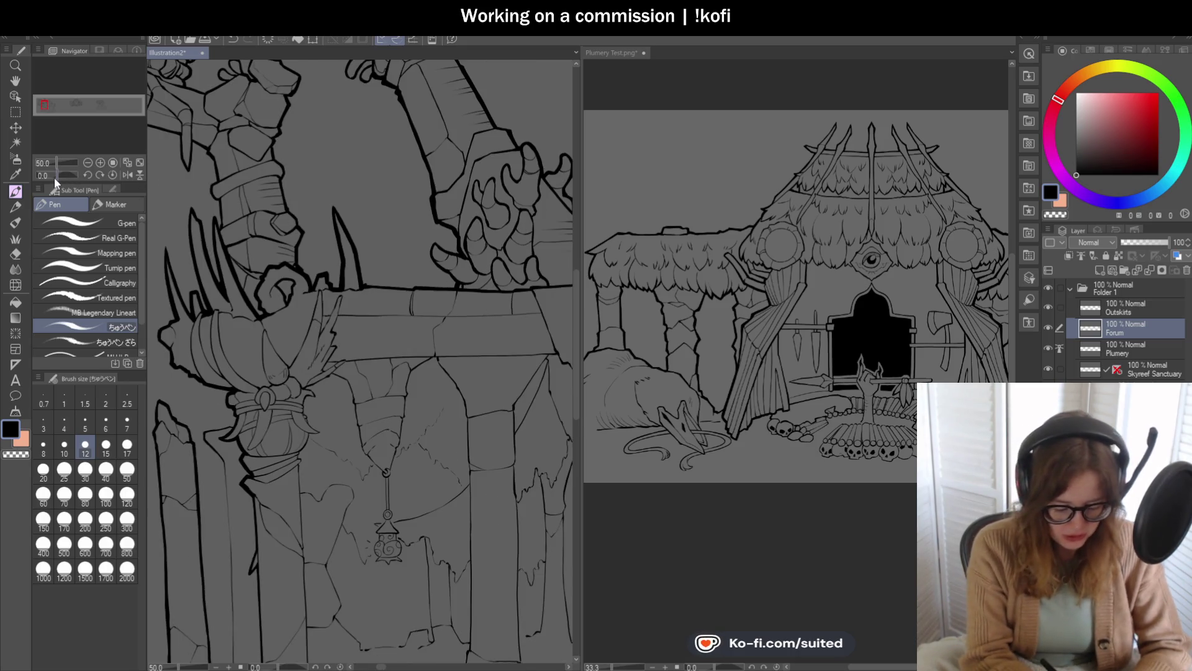
pyautogui.moveTo(55, 177); pyautogui.dragTo(66, 179)
pyautogui.scroll(-2, 488, 186)
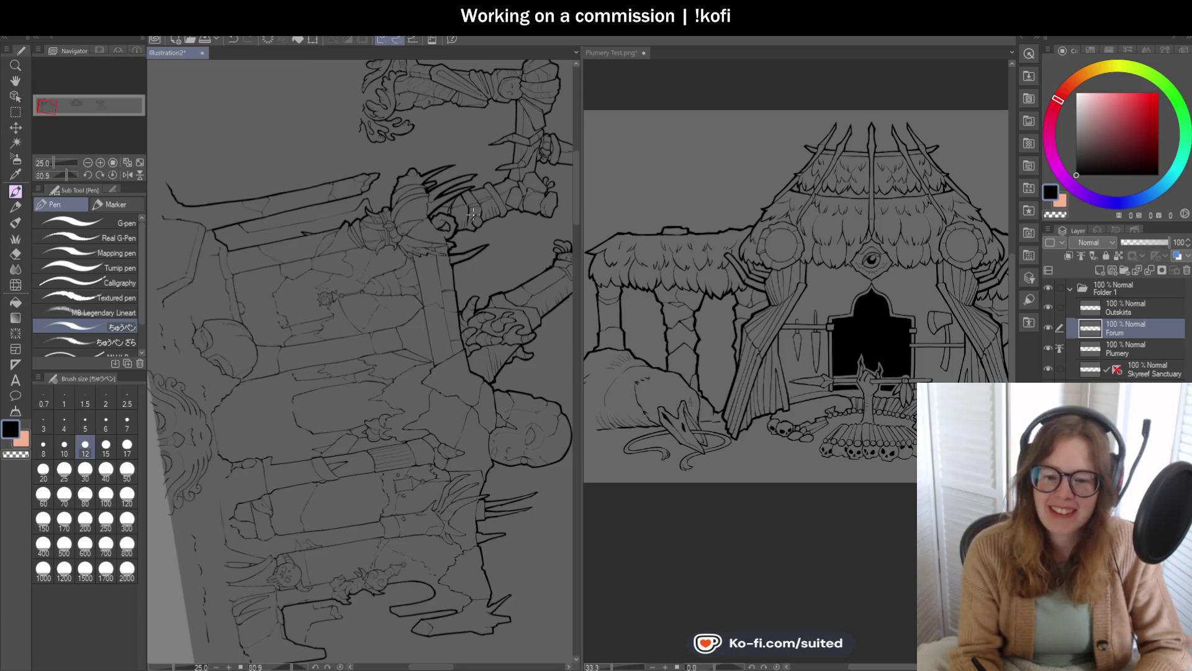
pyautogui.scroll(2, 472, 216)
pyautogui.scroll(2, 427, 247)
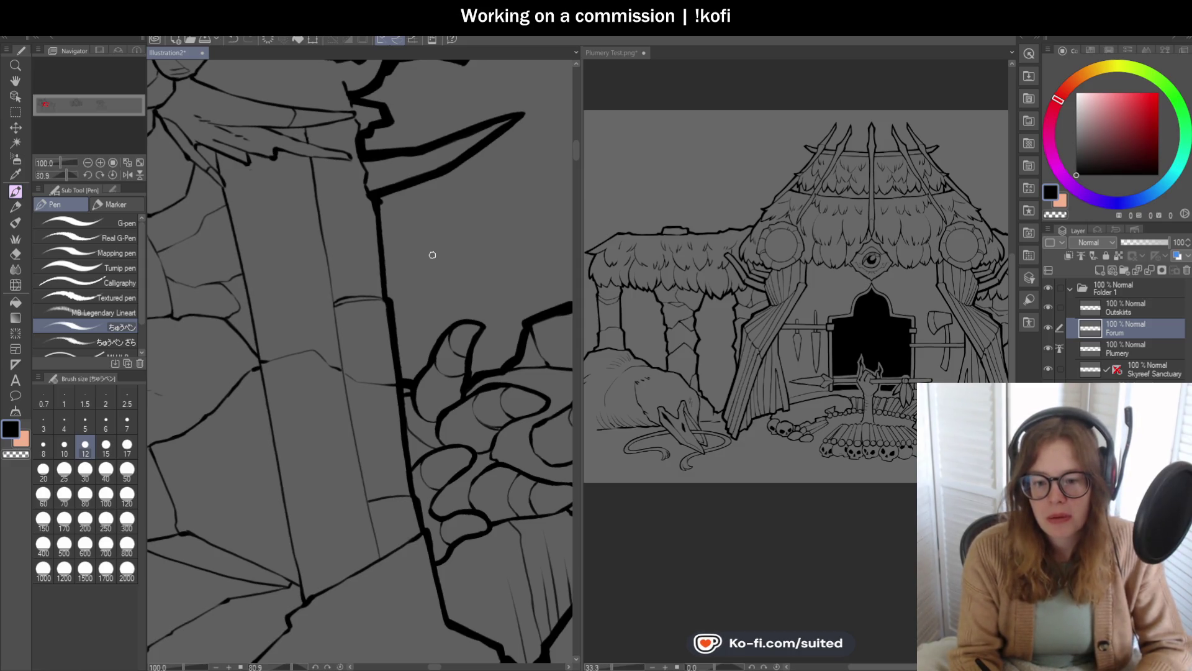
pyautogui.scroll(2, 428, 257)
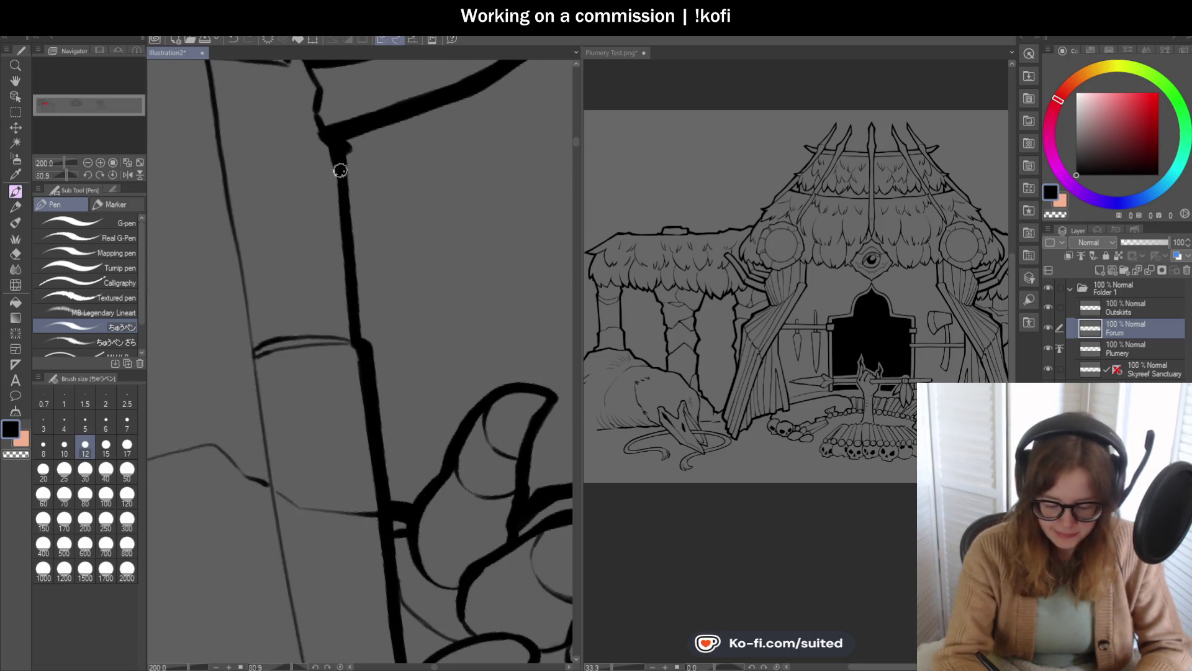
pyautogui.moveTo(354, 257); pyautogui.dragTo(368, 364)
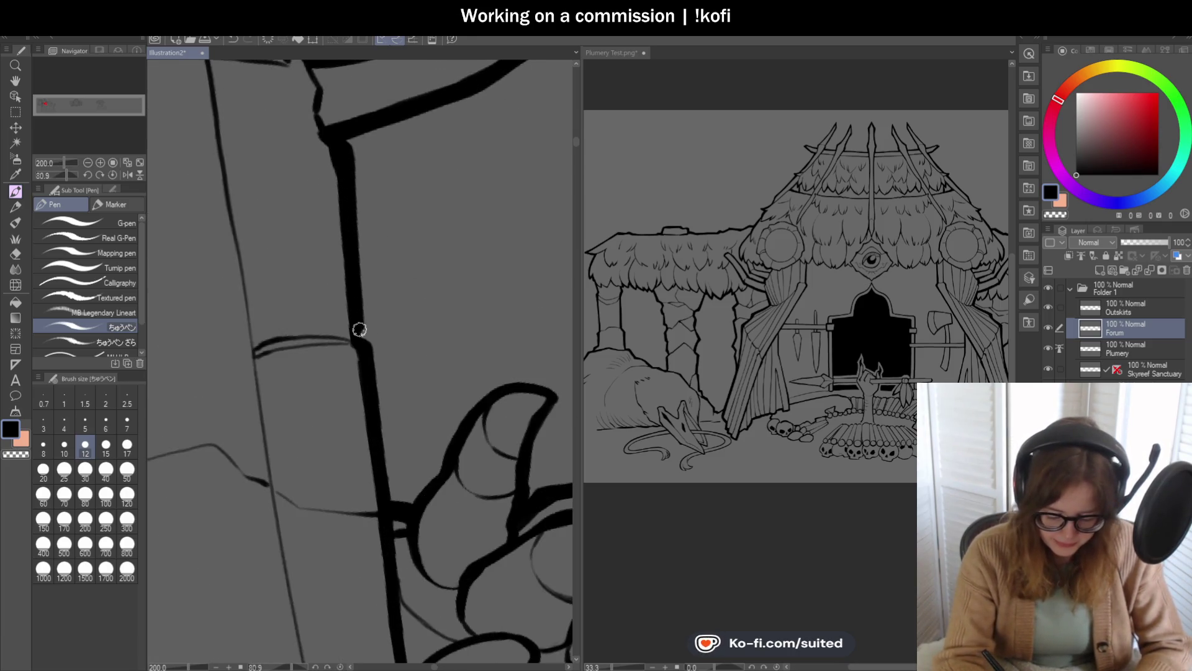
pyautogui.scroll(-5, 368, 363)
pyautogui.moveTo(319, 93); pyautogui.dragTo(334, 173)
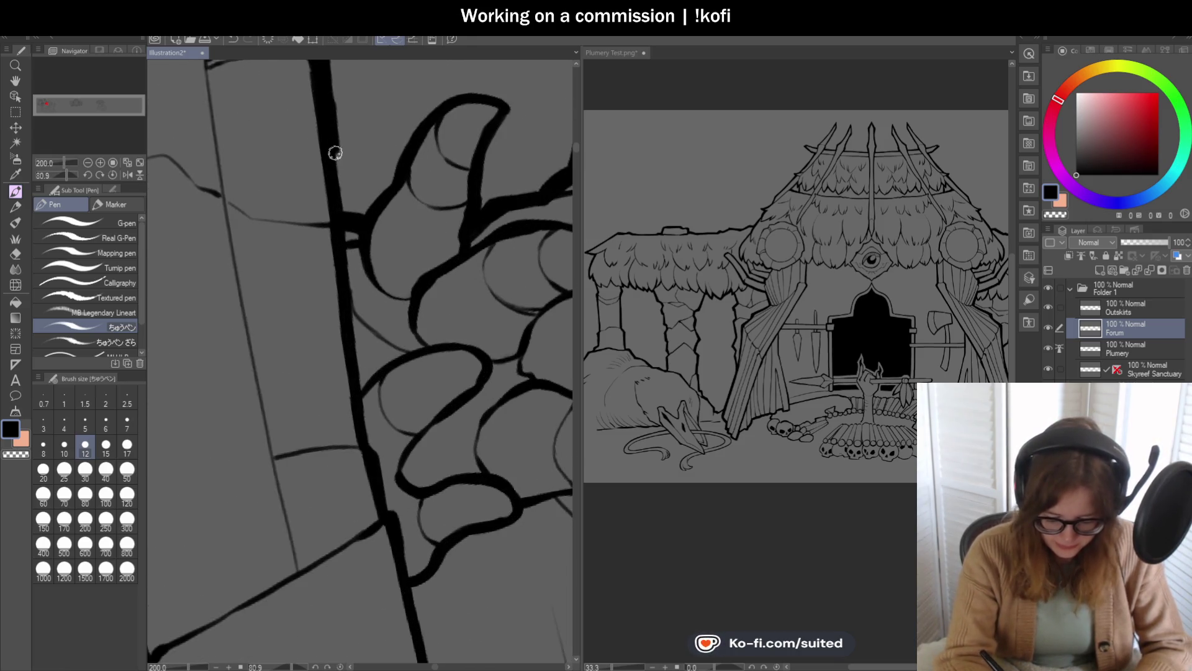
# Step: Undo a weak pillar stroke and re-ink the pillar line thicker, extending it downward
pyautogui.moveTo(351, 261); pyautogui.dragTo(348, 266)
pyautogui.hotkey('ctrl', 'z')
pyautogui.hotkey('ctrl', 'z')
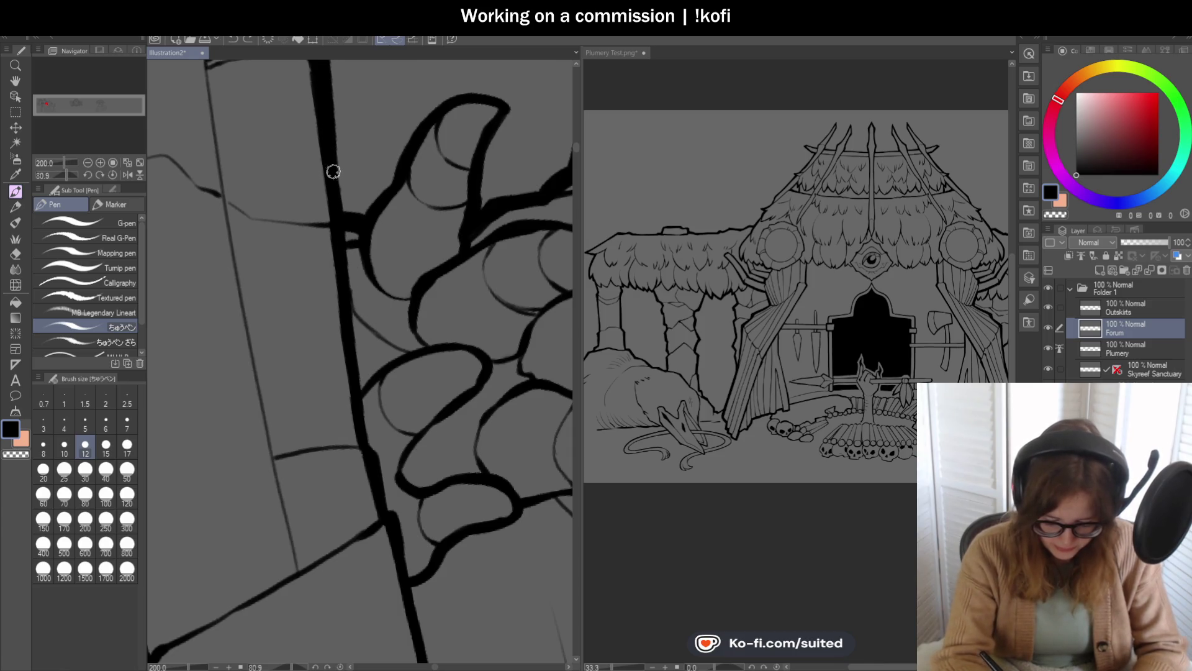
pyautogui.moveTo(337, 191); pyautogui.dragTo(349, 274)
pyautogui.moveTo(355, 349); pyautogui.dragTo(370, 437)
pyautogui.scroll(4, 367, 382)
pyautogui.moveTo(335, 309); pyautogui.dragTo(371, 427)
pyautogui.scroll(-4, 356, 330)
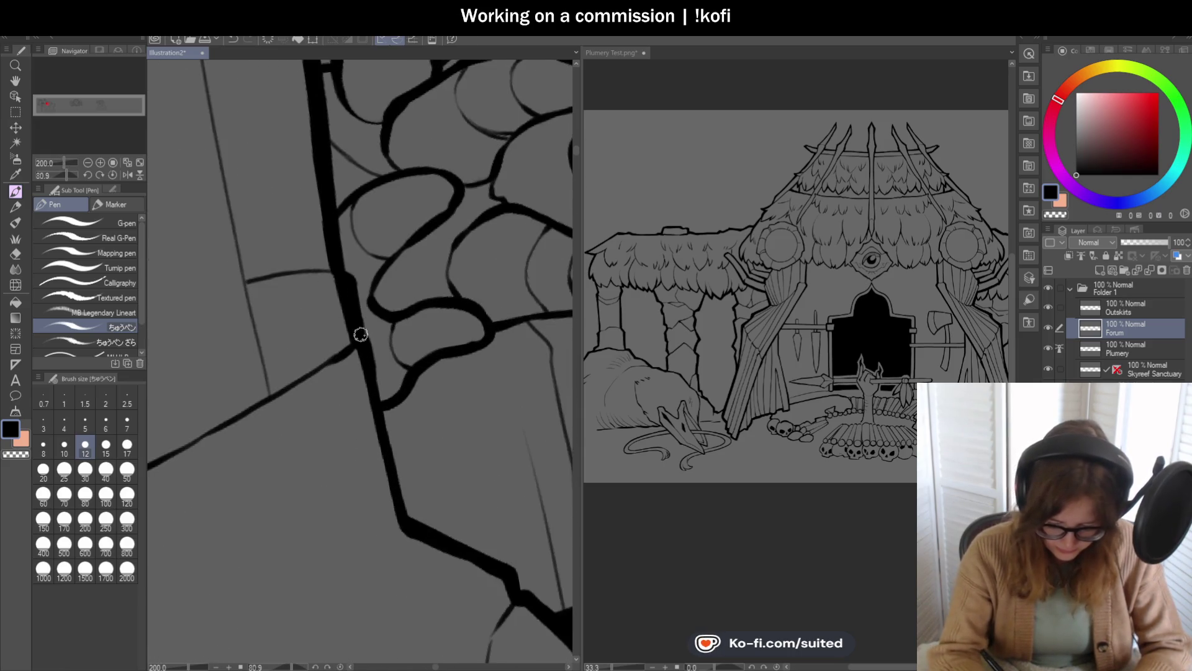
pyautogui.moveTo(372, 348); pyautogui.dragTo(407, 523)
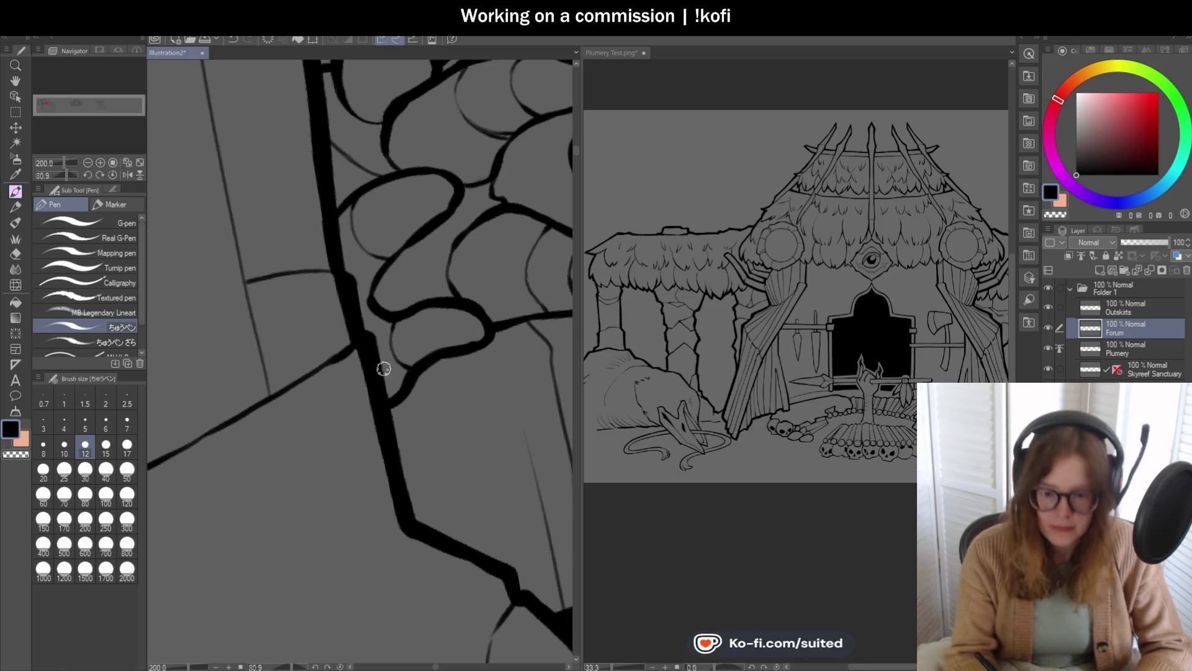
pyautogui.scroll(-3, 406, 313)
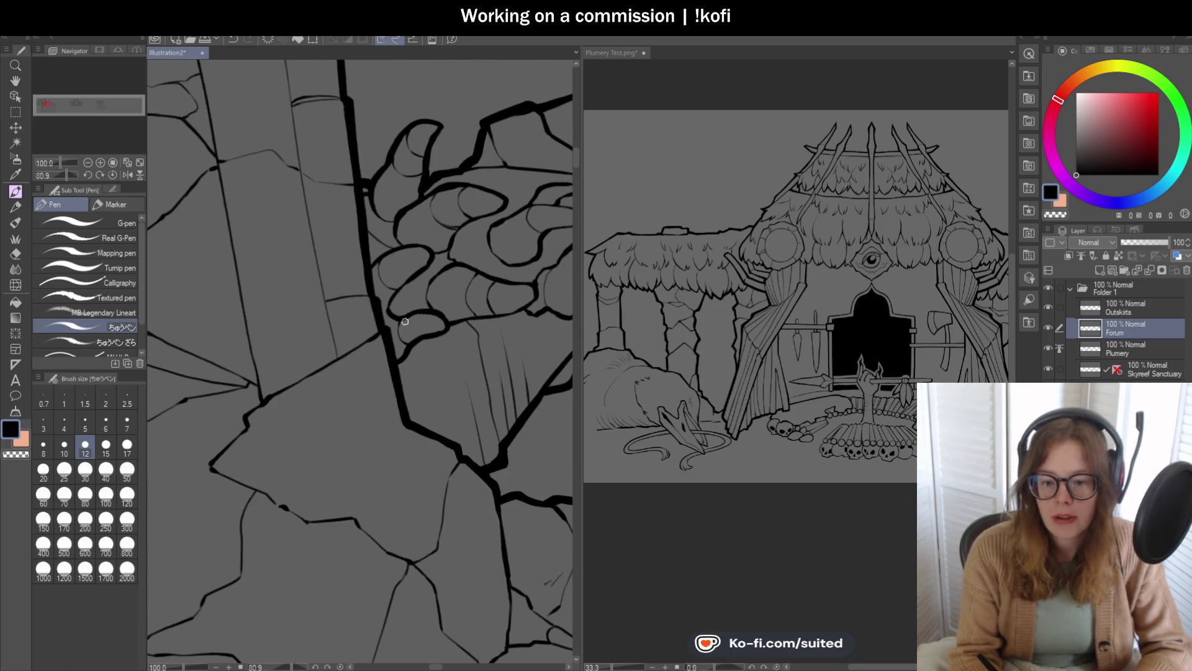
# Step: Return the canvas upright and thicken the angled stone edge beneath the hand
pyautogui.click(112, 174)
pyautogui.scroll(-1, 463, 259)
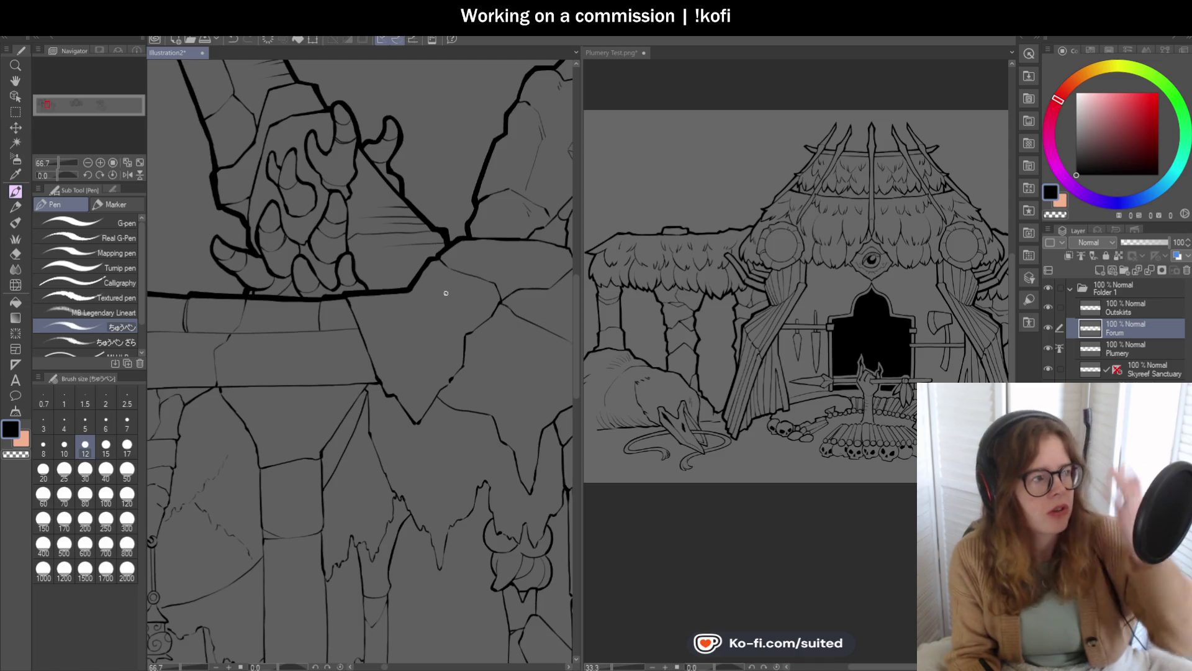
pyautogui.scroll(2, 416, 269)
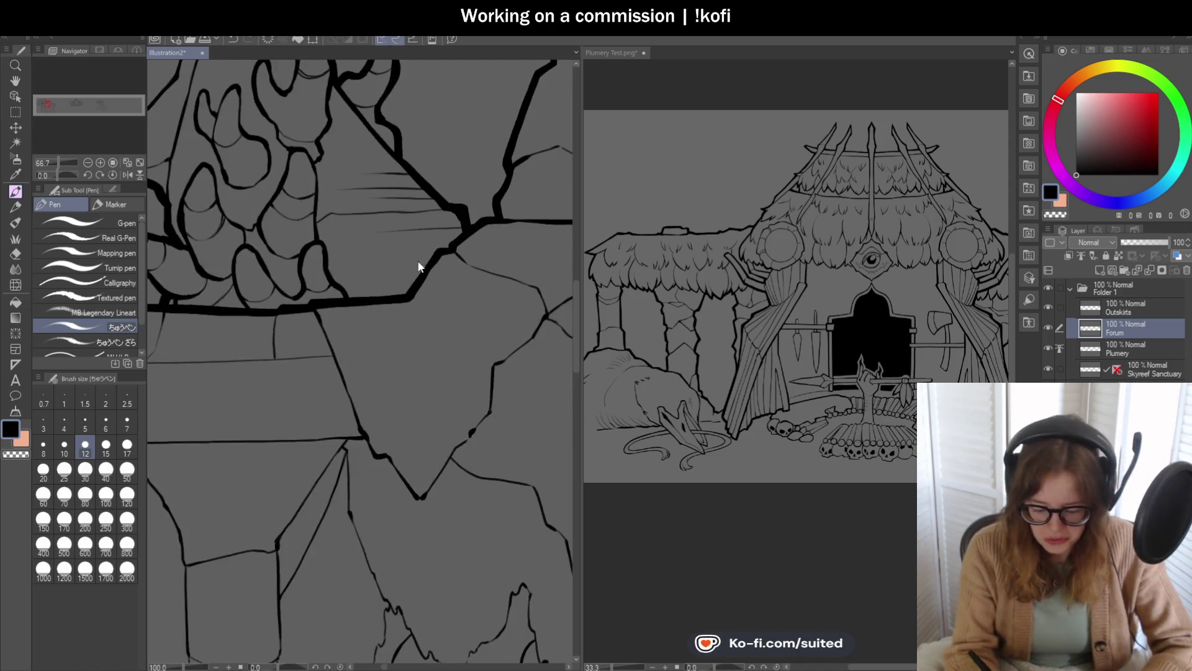
pyautogui.scroll(2, 416, 269)
pyautogui.moveTo(401, 305); pyautogui.dragTo(429, 265)
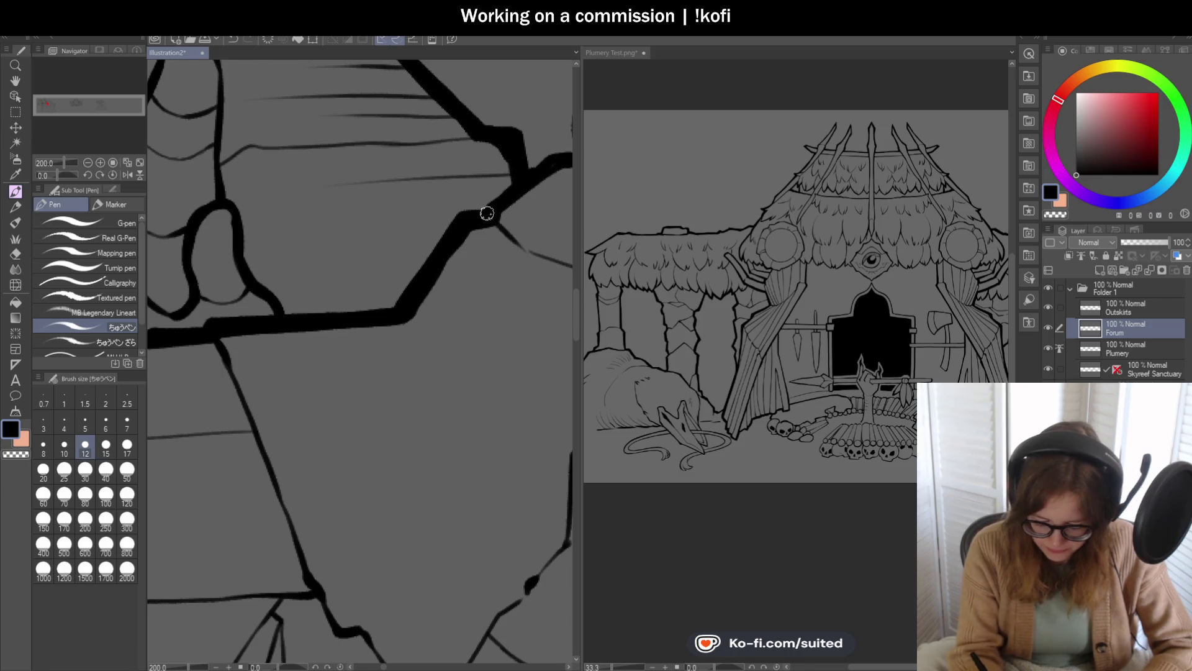
pyautogui.scroll(-1, 405, 266)
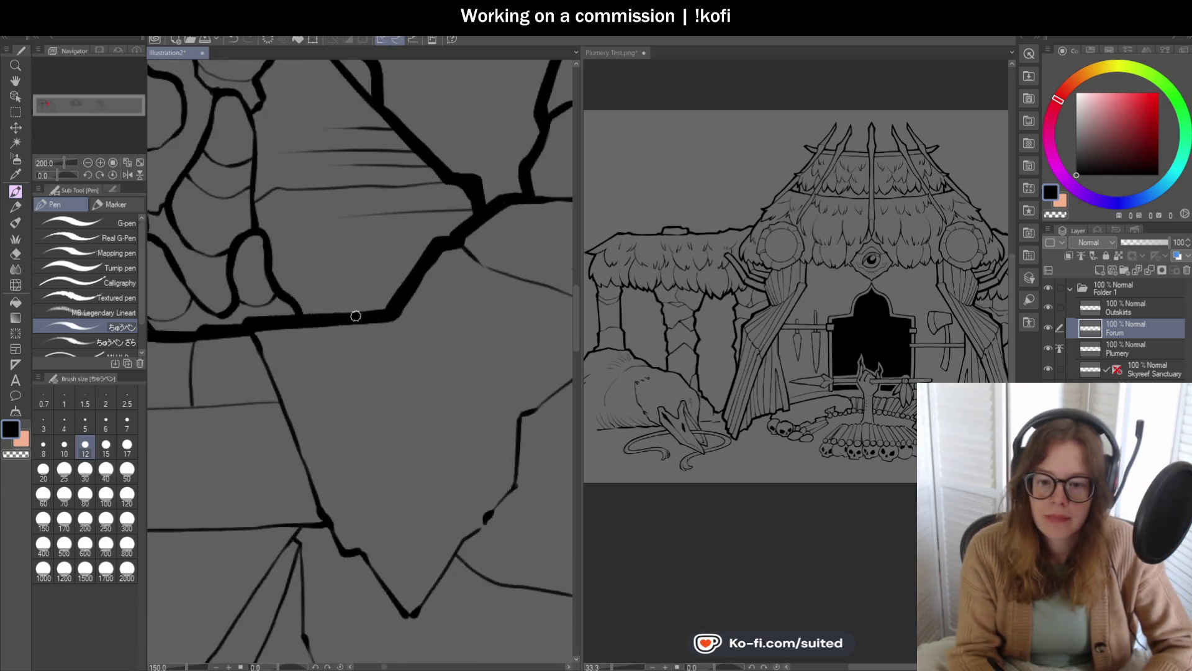
pyautogui.scroll(-2, 353, 314)
pyautogui.scroll(1, 475, 234)
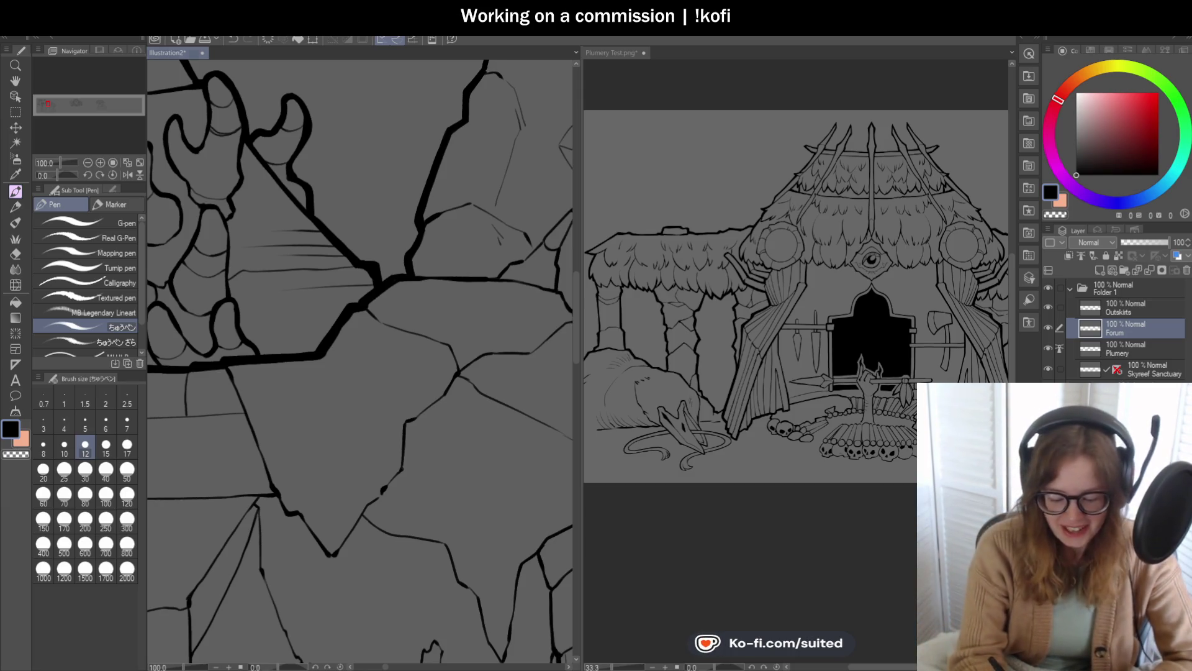
# Step: Trace the stone head's left outline from bottom up to the crown in thick, jagged ink
pyautogui.scroll(-3, 285, 267)
pyautogui.scroll(2, 285, 267)
pyautogui.scroll(3, 302, 259)
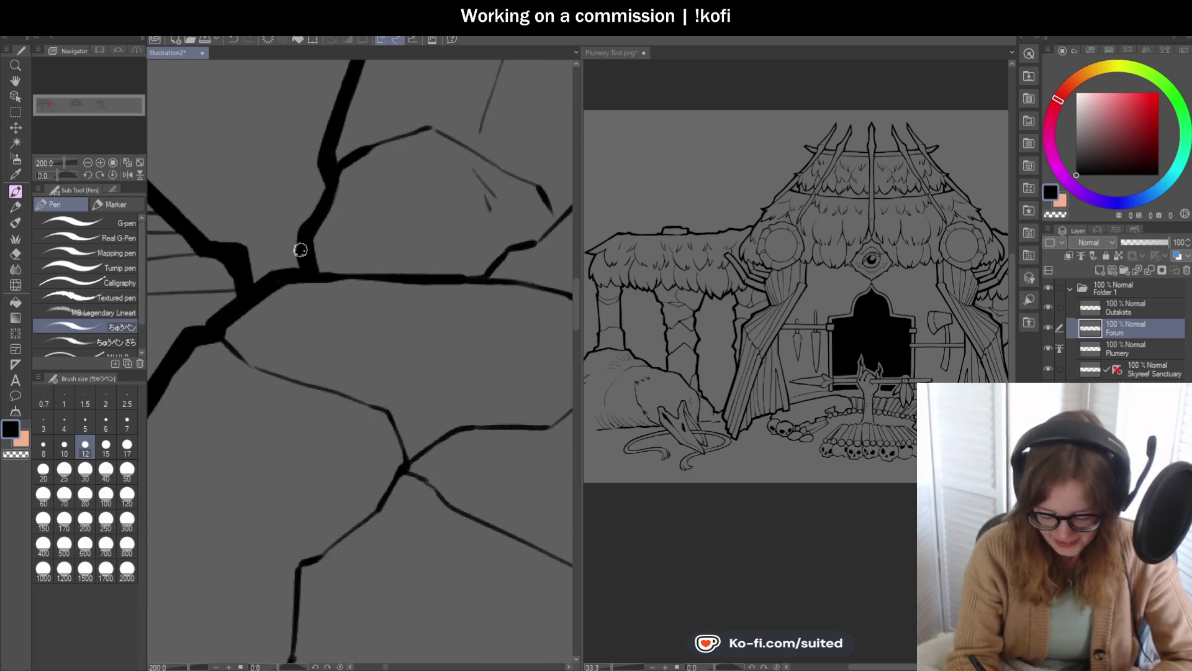
pyautogui.scroll(-3, 320, 152)
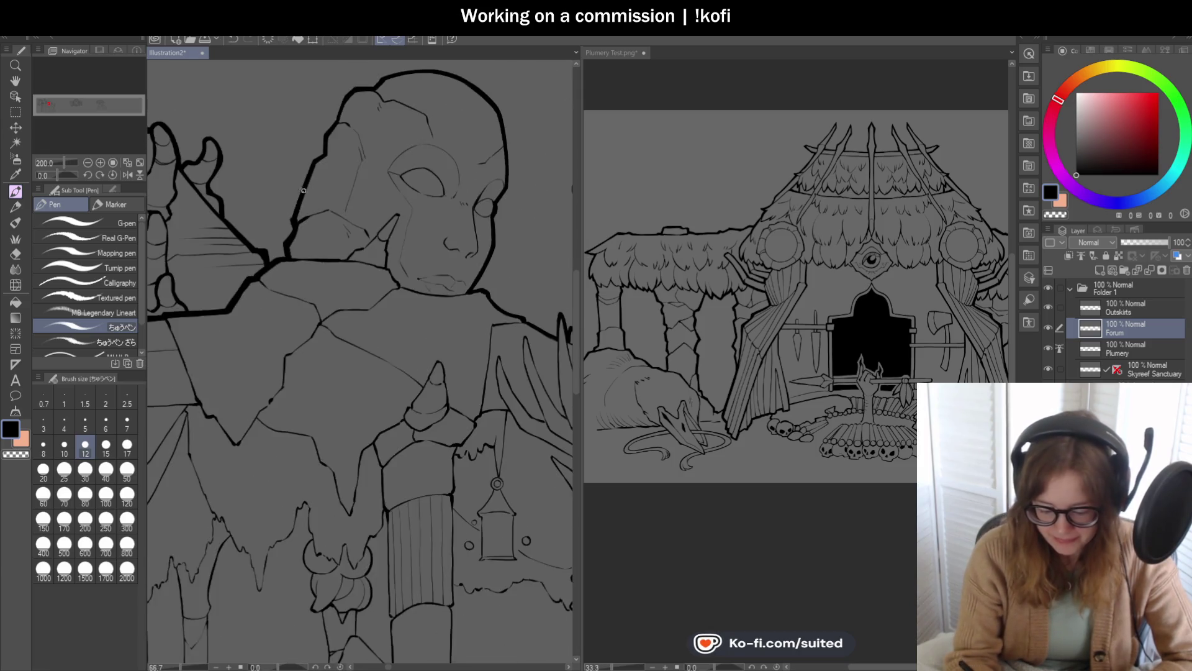
pyautogui.scroll(2, 309, 159)
pyautogui.moveTo(303, 178); pyautogui.dragTo(278, 249)
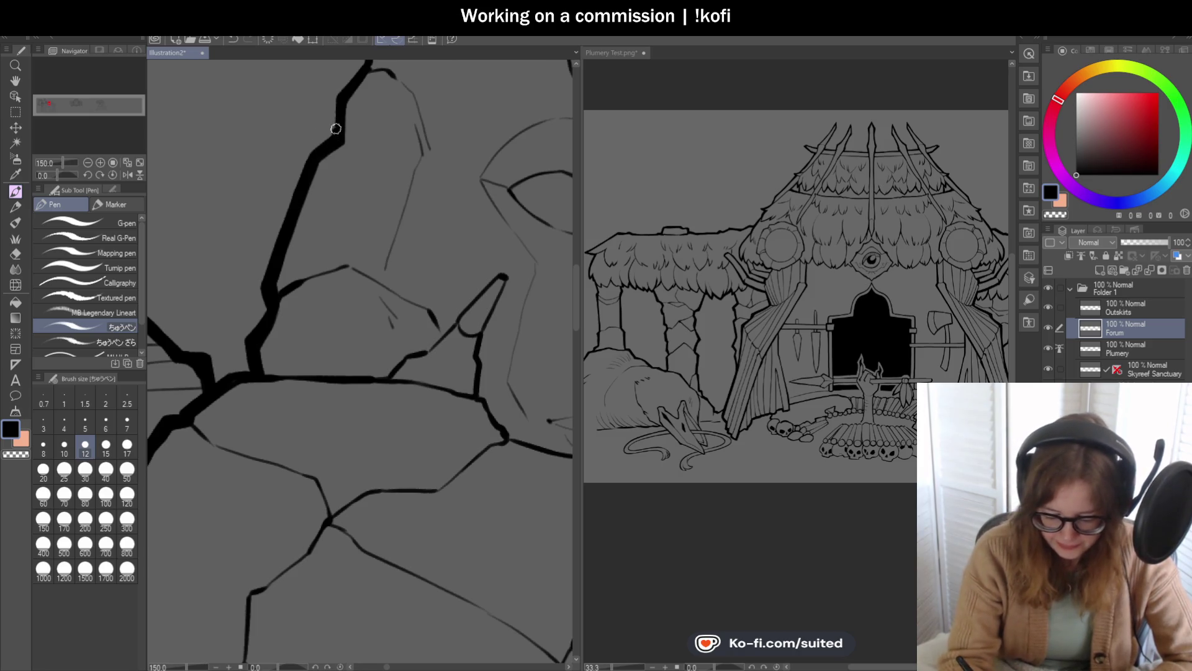
pyautogui.scroll(-3, 278, 218)
pyautogui.scroll(2, 273, 234)
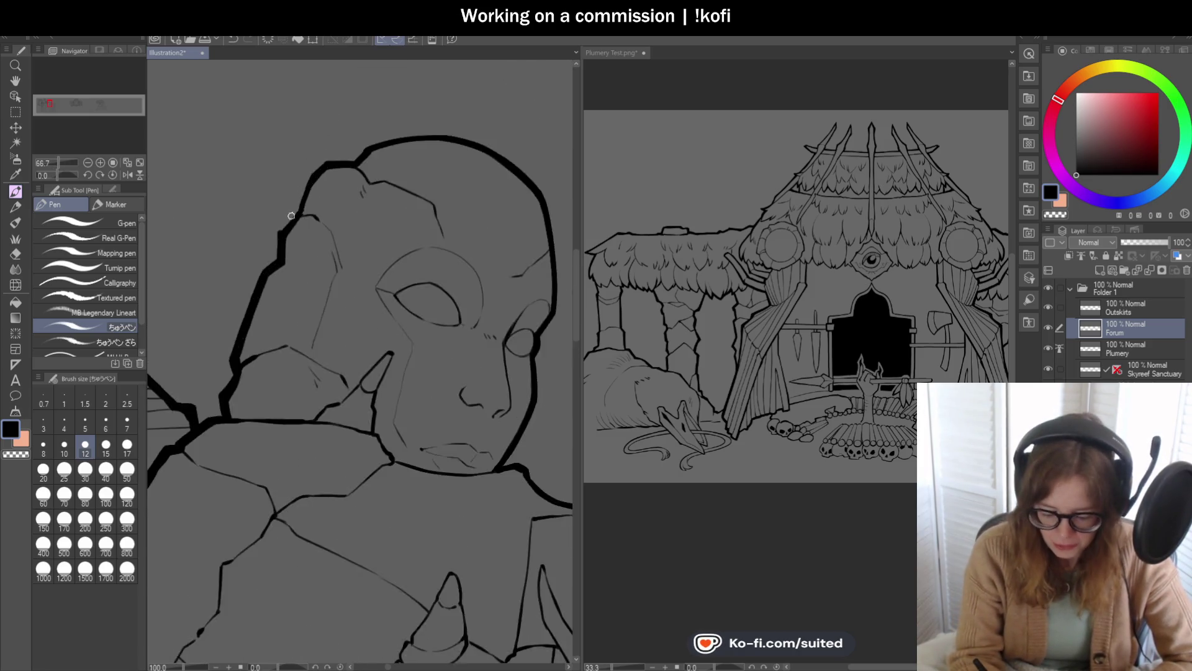
pyautogui.scroll(2, 273, 234)
pyautogui.moveTo(274, 234)
pyautogui.mouseDown()
pyautogui.moveTo(311, 186)
pyautogui.moveTo(336, 120)
pyautogui.moveTo(413, 98)
pyautogui.mouseUp()
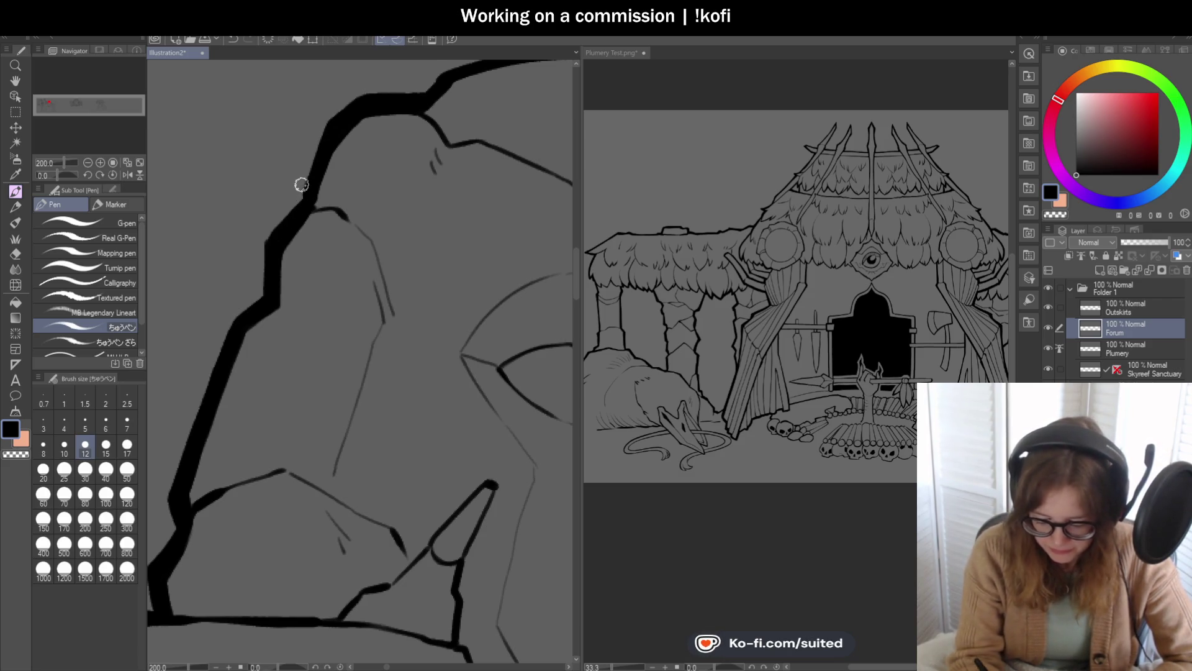
pyautogui.scroll(-2, 266, 237)
pyautogui.scroll(-2, 280, 224)
pyautogui.scroll(2, 298, 202)
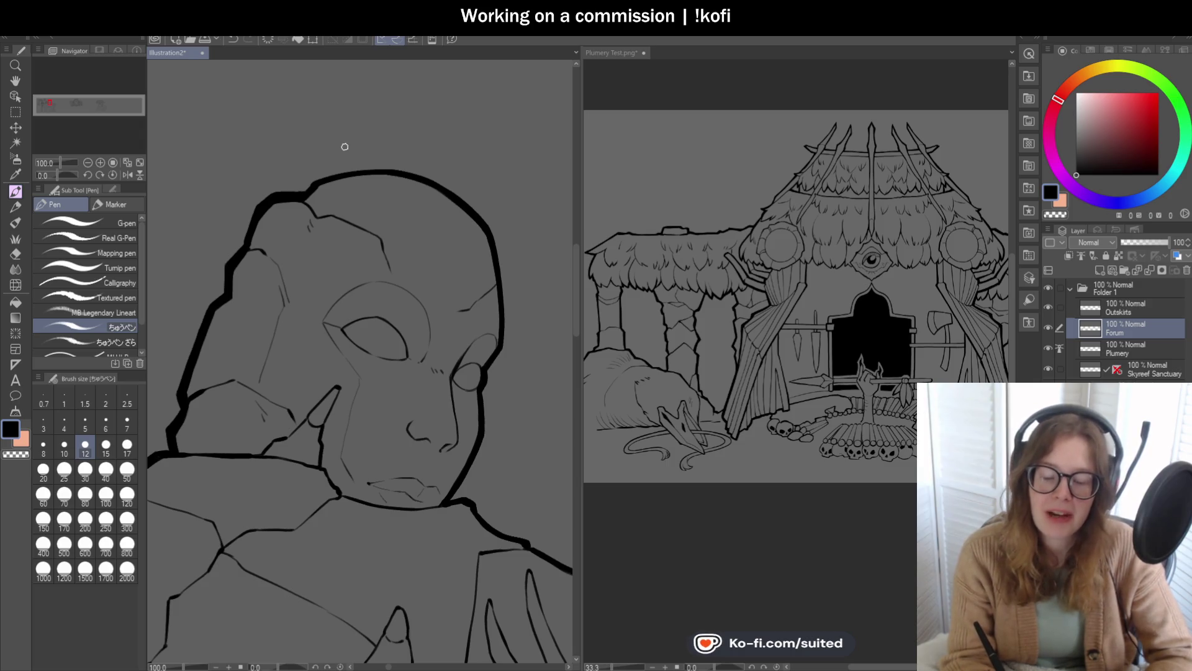
pyautogui.scroll(3, 307, 193)
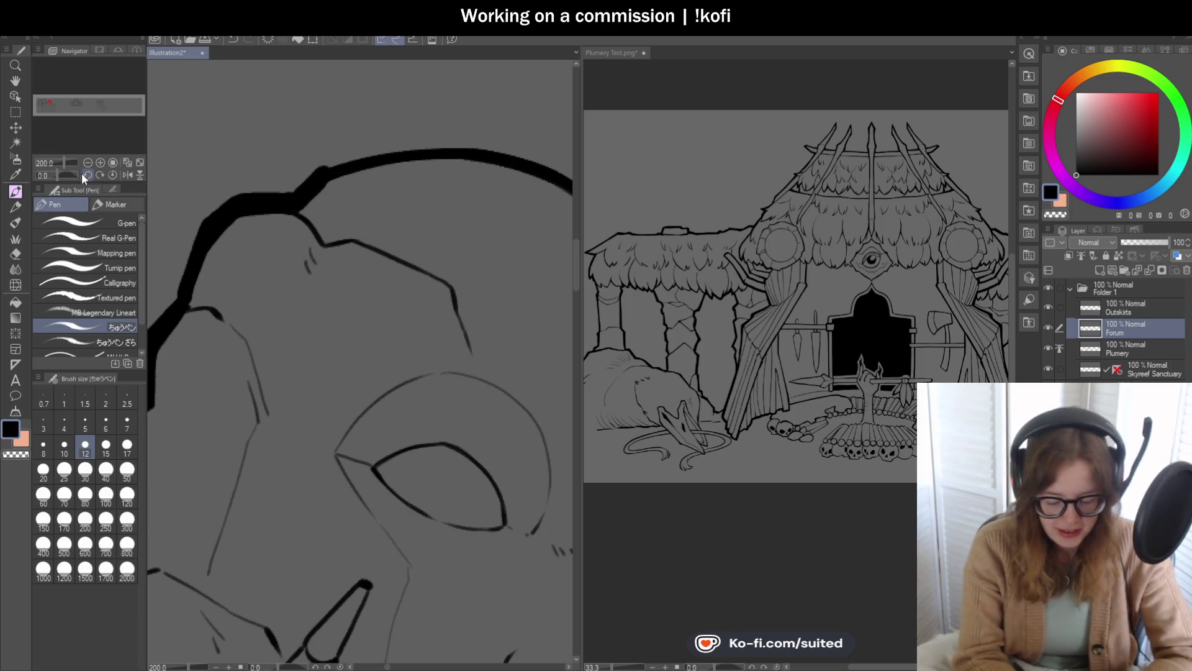
# Step: Tilt the canvas and try head-outline strokes, keeping one and undoing the unsatisfying ones
pyautogui.moveTo(57, 175); pyautogui.dragTo(51, 175)
pyautogui.scroll(-1, 269, 264)
pyautogui.moveTo(219, 273); pyautogui.dragTo(256, 205)
pyautogui.hotkey('ctrl', 'z')
pyautogui.moveTo(218, 279); pyautogui.dragTo(256, 205)
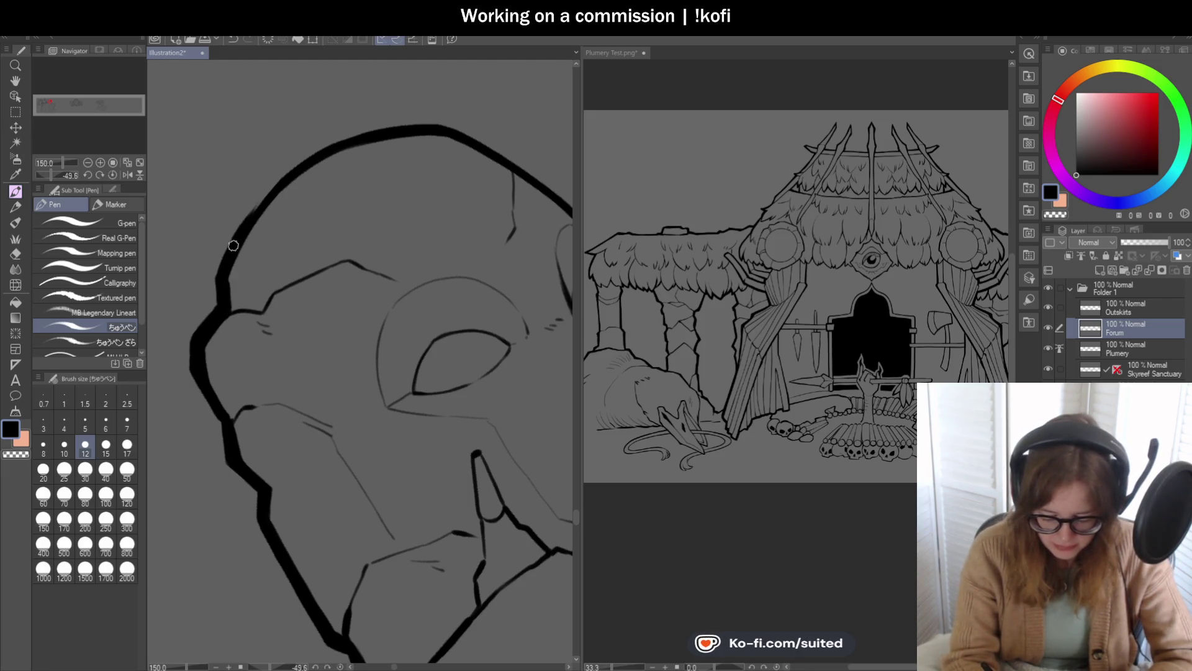
pyautogui.moveTo(326, 147); pyautogui.dragTo(393, 120)
pyautogui.hotkey('ctrl', 'z')
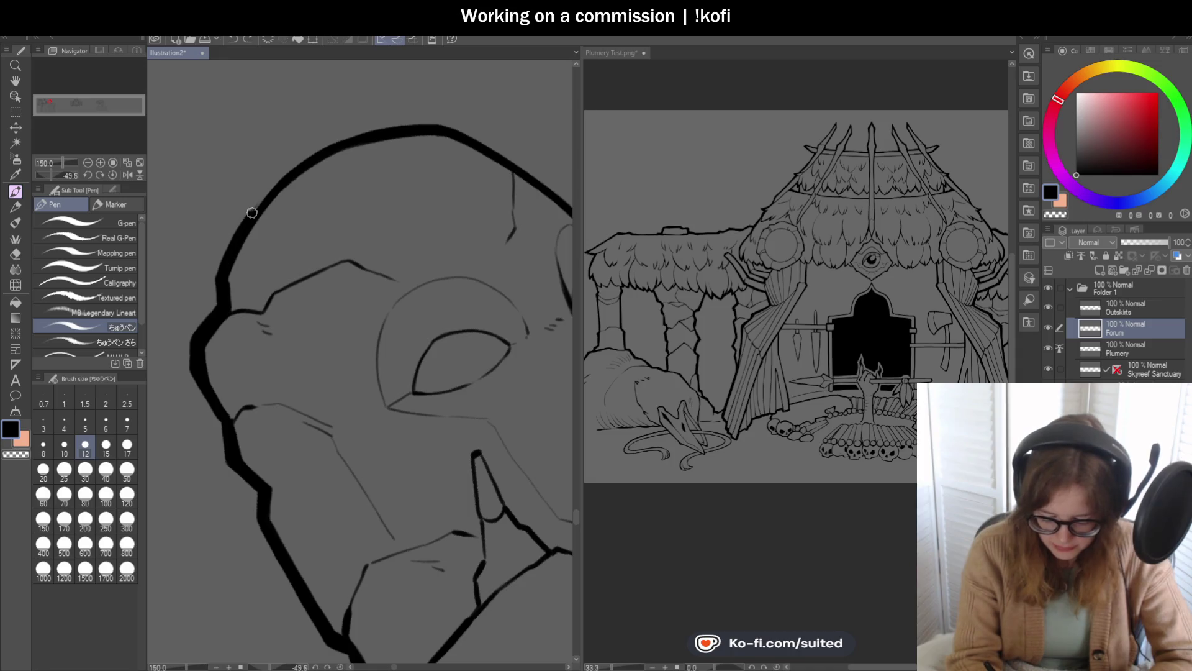
pyautogui.moveTo(288, 173); pyautogui.dragTo(215, 264)
pyautogui.hotkey('ctrl', 'z')
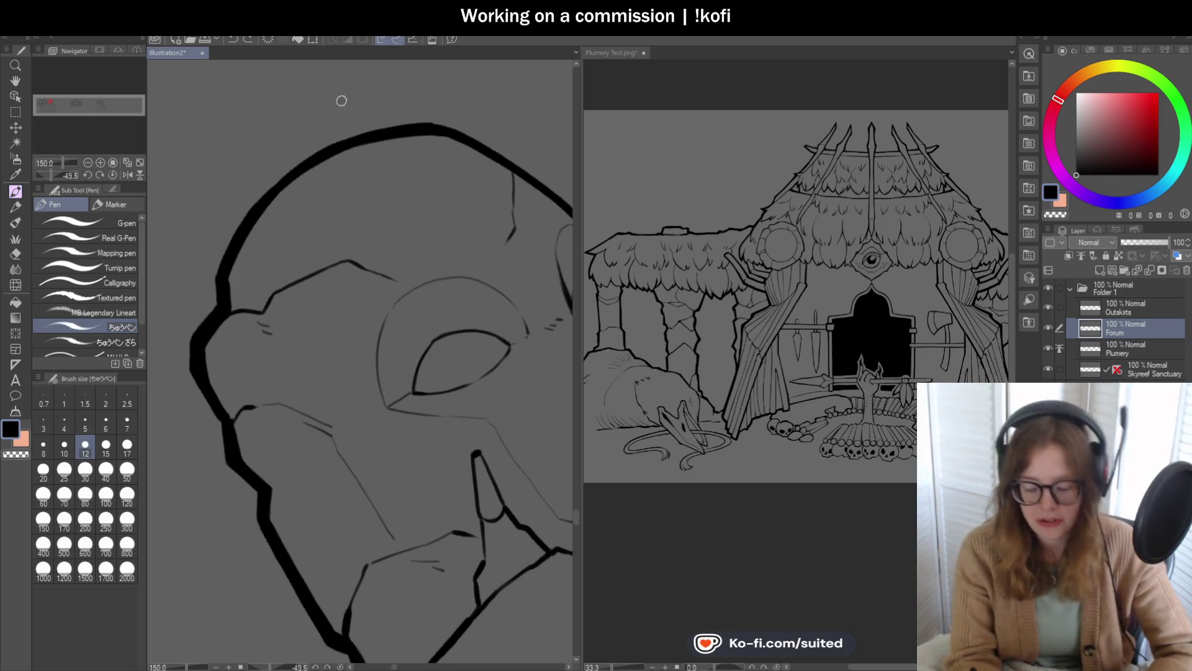
pyautogui.moveTo(253, 207); pyautogui.dragTo(317, 157)
pyautogui.hotkey('ctrl', 'z')
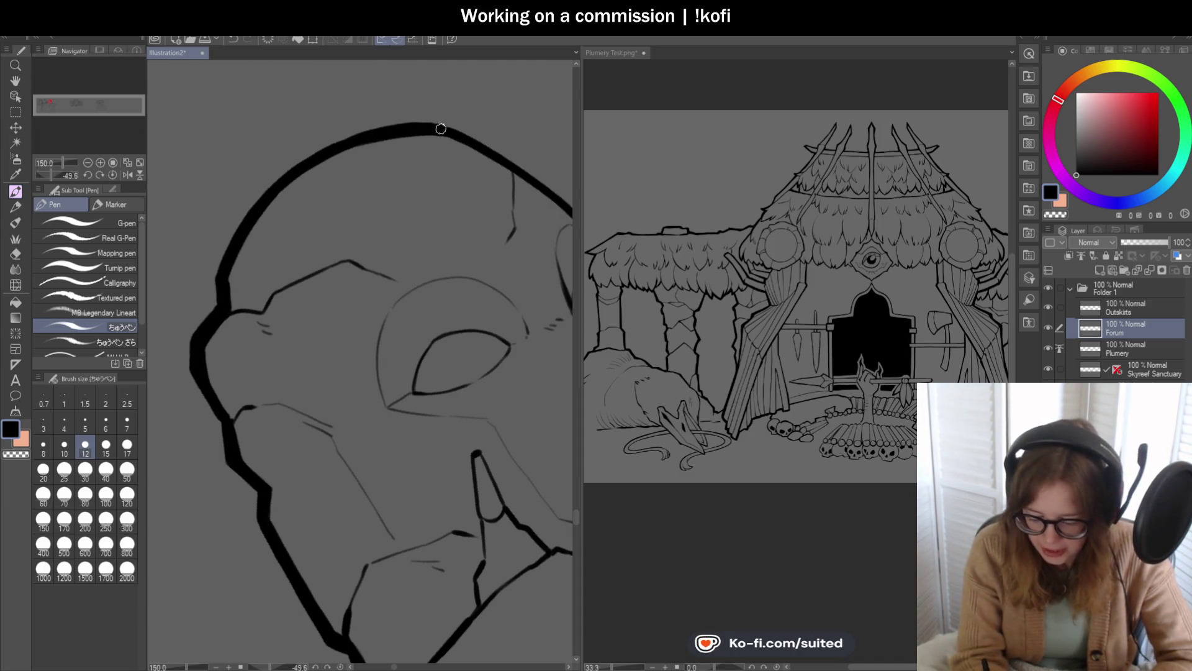
# Step: With the canvas upright, thicken the head outline and the face outline down the cheek
pyautogui.click(112, 175)
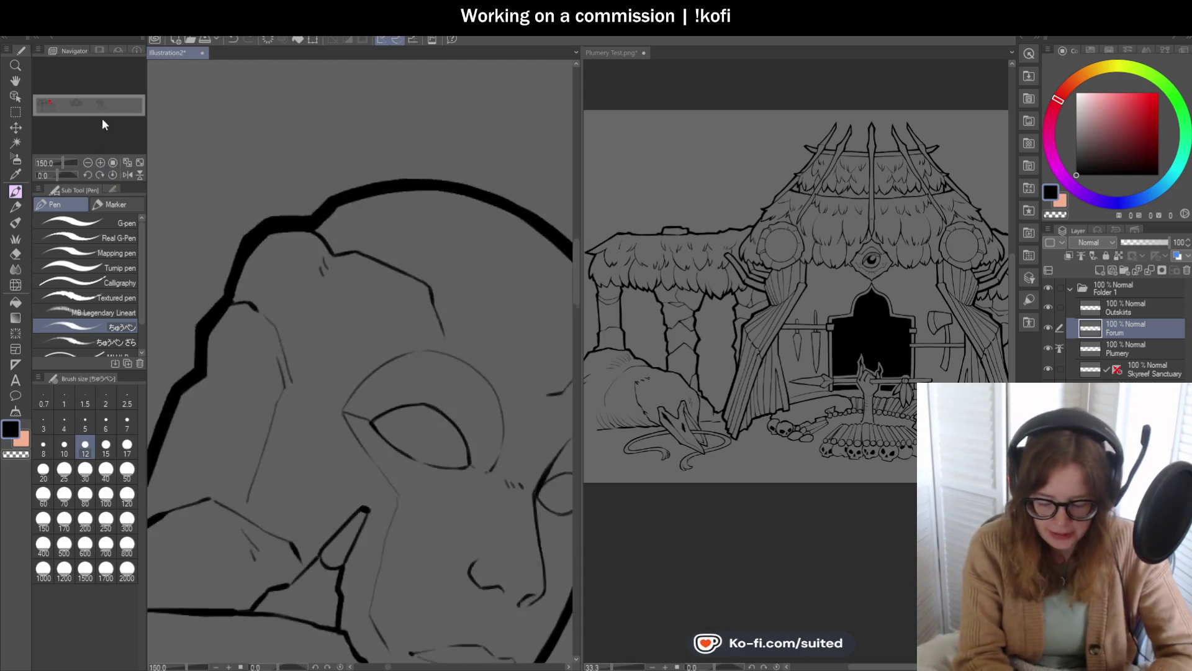
pyautogui.scroll(-3, 452, 218)
pyautogui.scroll(5, 434, 277)
pyautogui.moveTo(356, 187); pyautogui.dragTo(361, 198)
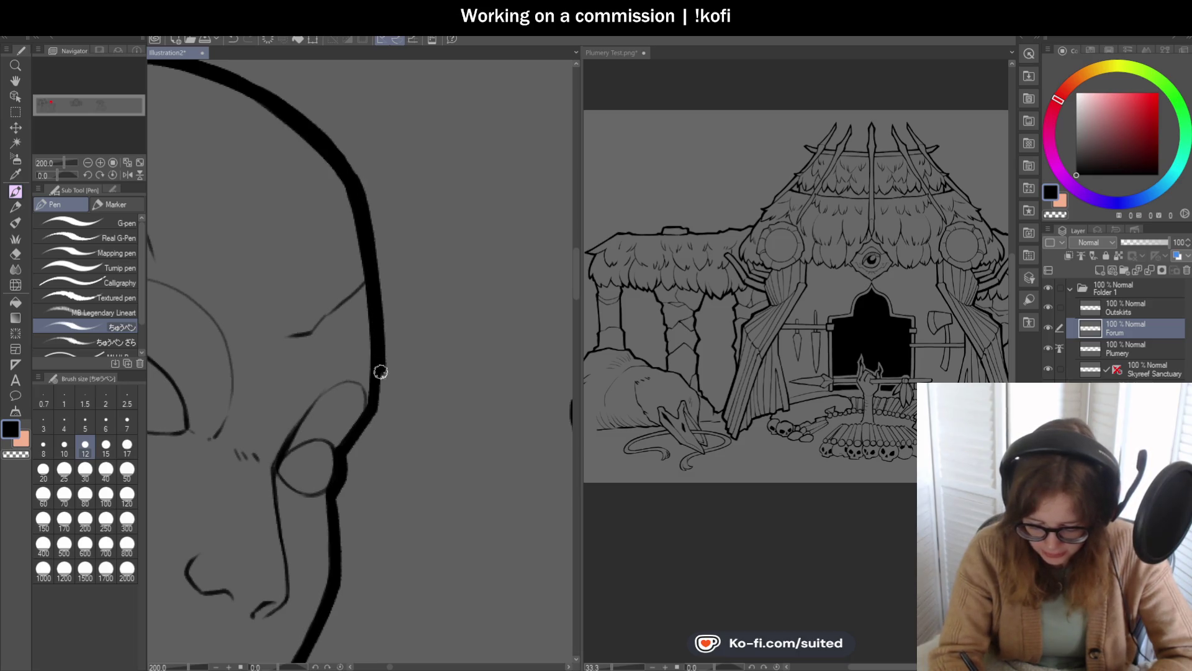
pyautogui.scroll(-3, 454, 189)
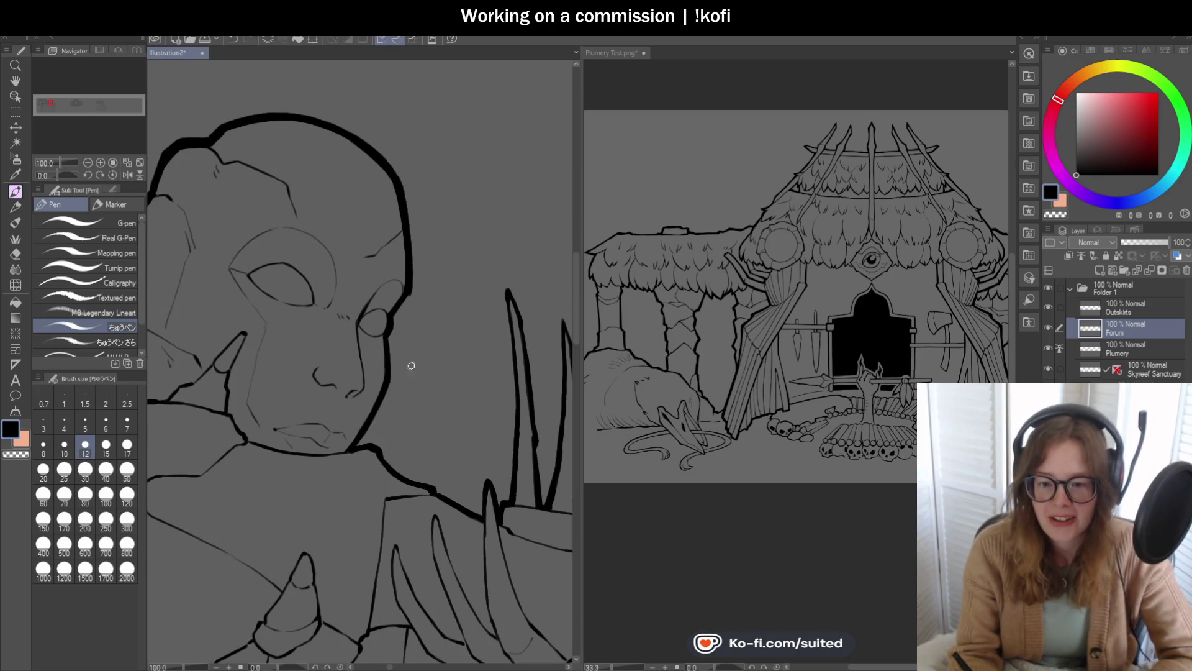
pyautogui.scroll(4, 411, 366)
pyautogui.moveTo(418, 226)
pyautogui.mouseDown()
pyautogui.moveTo(343, 324)
pyautogui.moveTo(336, 416)
pyautogui.mouseUp()
pyautogui.scroll(-3, 338, 300)
pyautogui.scroll(3, 324, 389)
pyautogui.moveTo(372, 143); pyautogui.dragTo(380, 311)
# Step: Ink the face outline down to the chin and thicken the chin-to-neck junction
pyautogui.scroll(-3, 381, 311)
pyautogui.scroll(3, 394, 285)
pyautogui.moveTo(408, 231); pyautogui.dragTo(264, 490)
pyautogui.scroll(-3, 397, 292)
pyautogui.scroll(1, 380, 380)
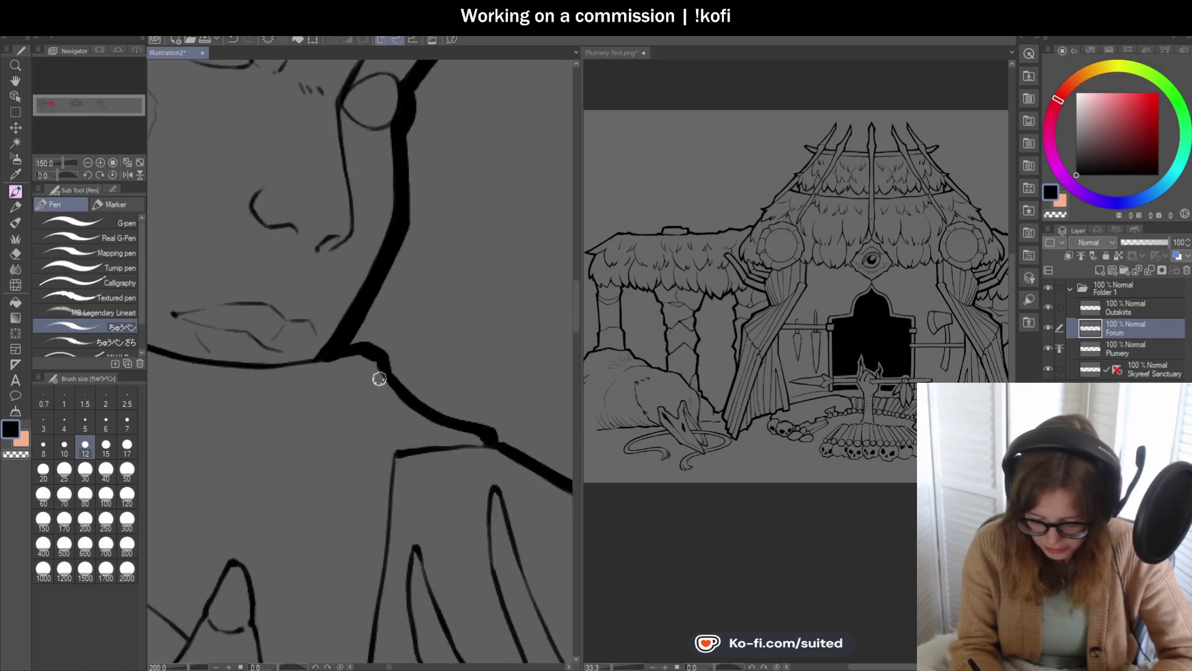
pyautogui.scroll(2, 380, 381)
pyautogui.moveTo(317, 324)
pyautogui.mouseDown()
pyautogui.moveTo(364, 304)
pyautogui.moveTo(405, 335)
pyautogui.moveTo(404, 373)
pyautogui.mouseUp()
pyautogui.scroll(-3, 310, 270)
pyautogui.scroll(1, 460, 257)
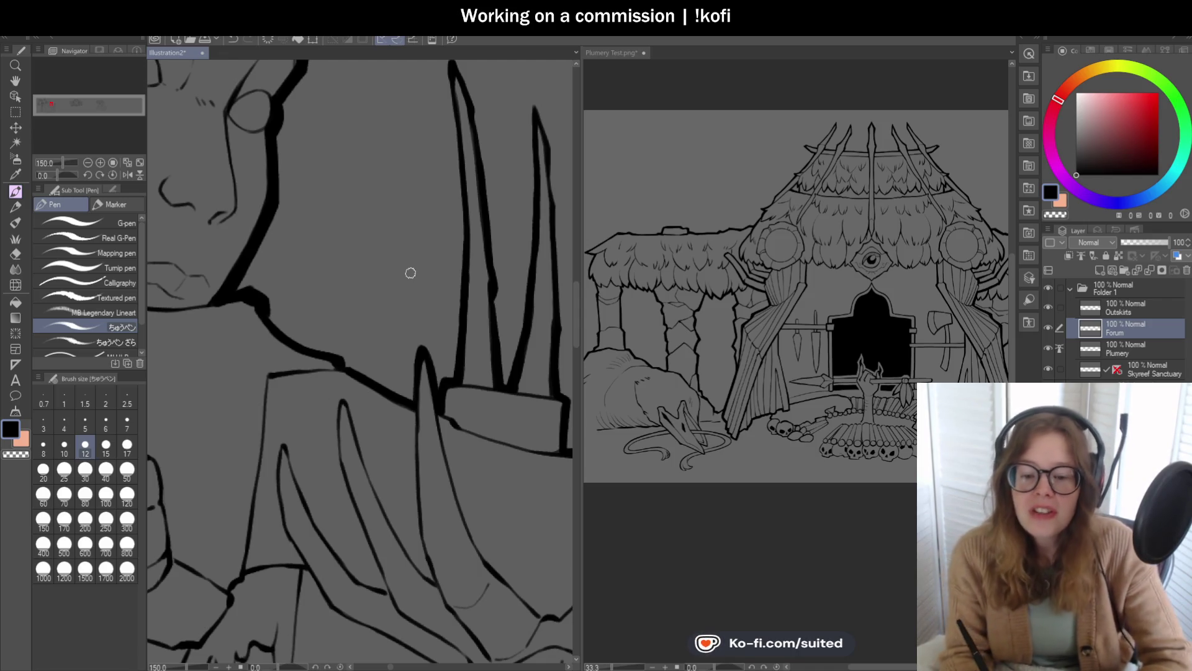
# Step: Rotate the canvas and ink a thick stroke down the neck line
pyautogui.scroll(-2, 410, 272)
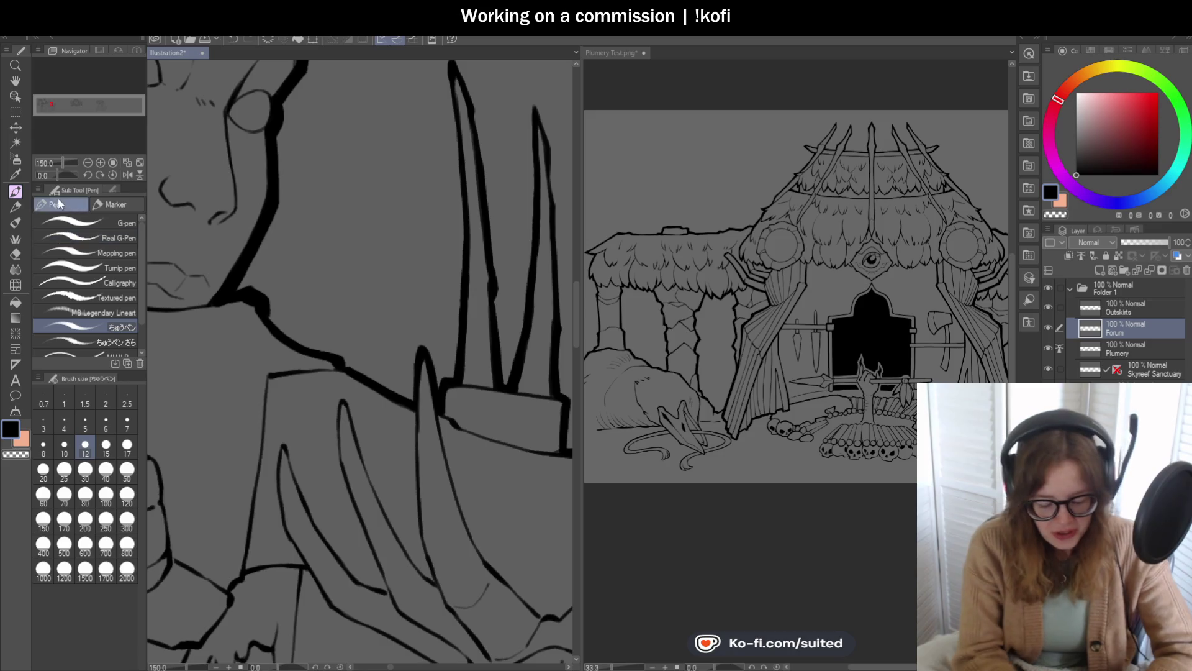
pyautogui.moveTo(410, 272); pyautogui.dragTo(380, 213)
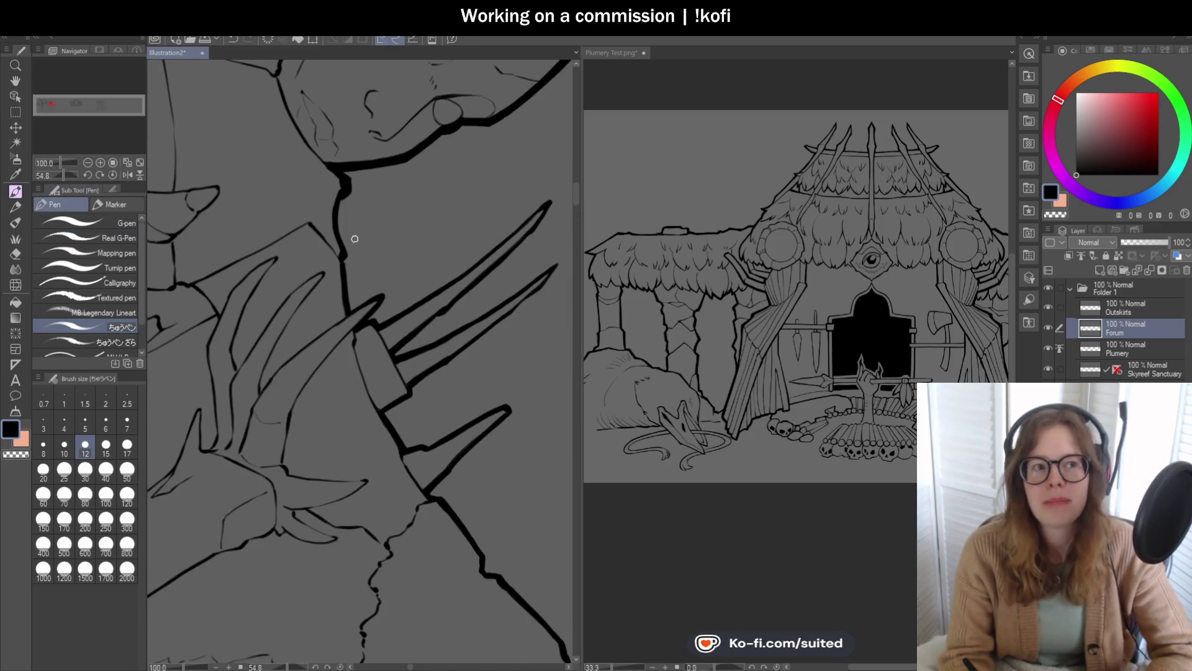
pyautogui.scroll(2, 345, 186)
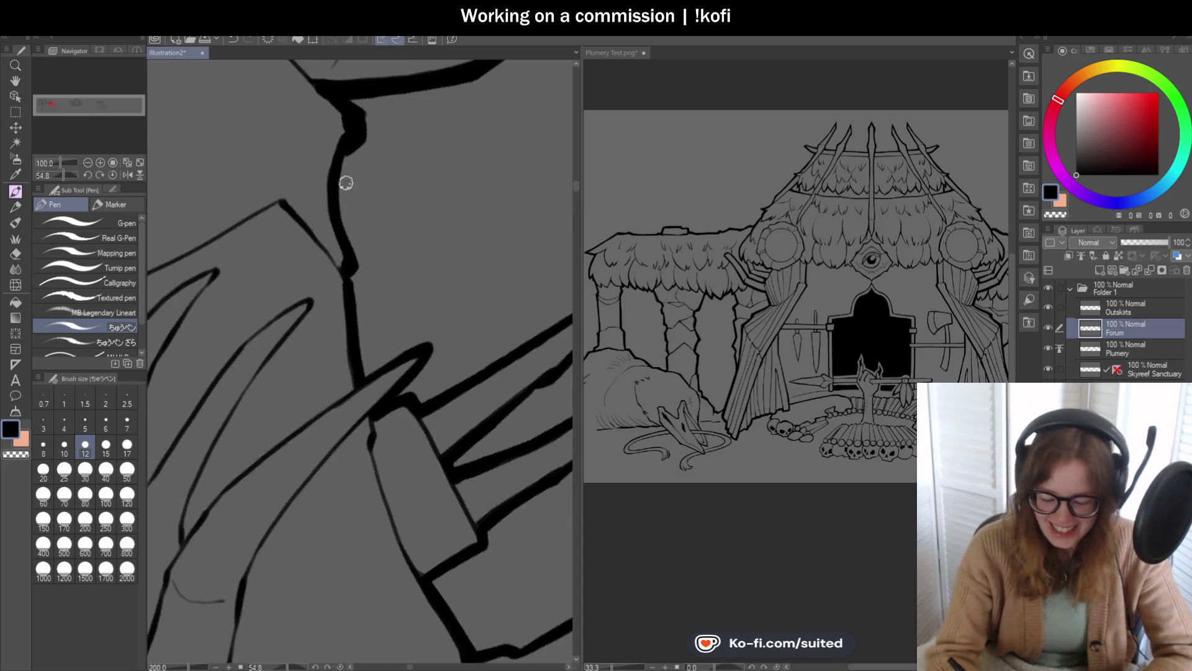
pyautogui.moveTo(341, 149); pyautogui.dragTo(371, 377)
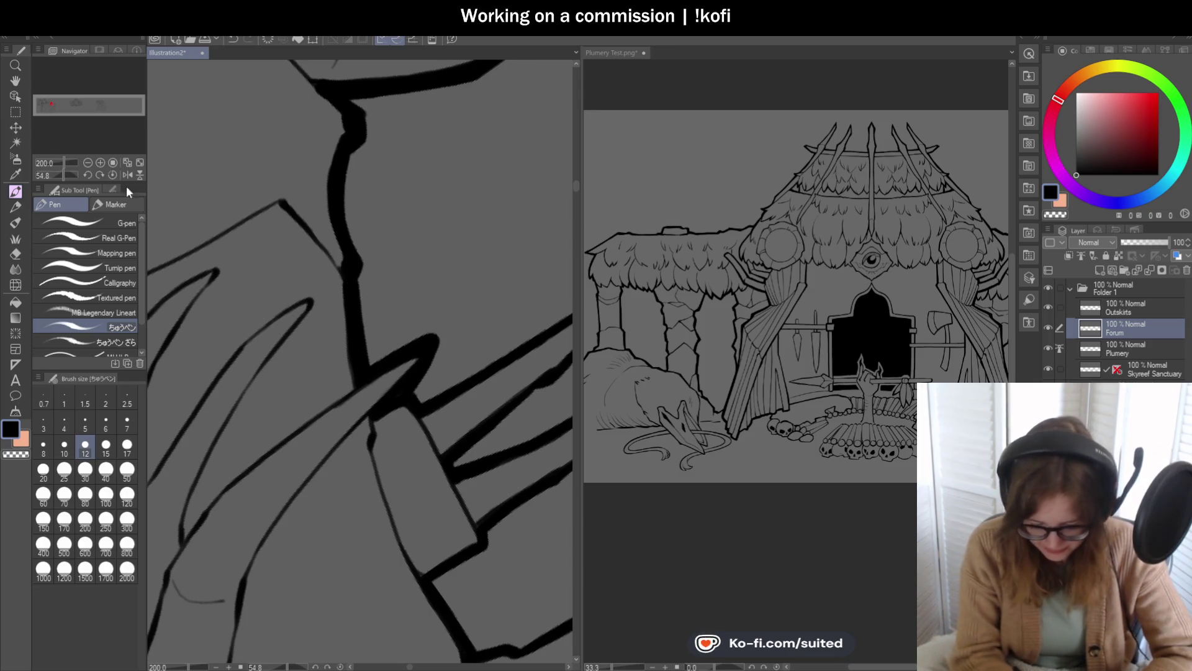
pyautogui.scroll(-3, 475, 303)
pyautogui.scroll(-3, 475, 303)
pyautogui.scroll(-3, 476, 303)
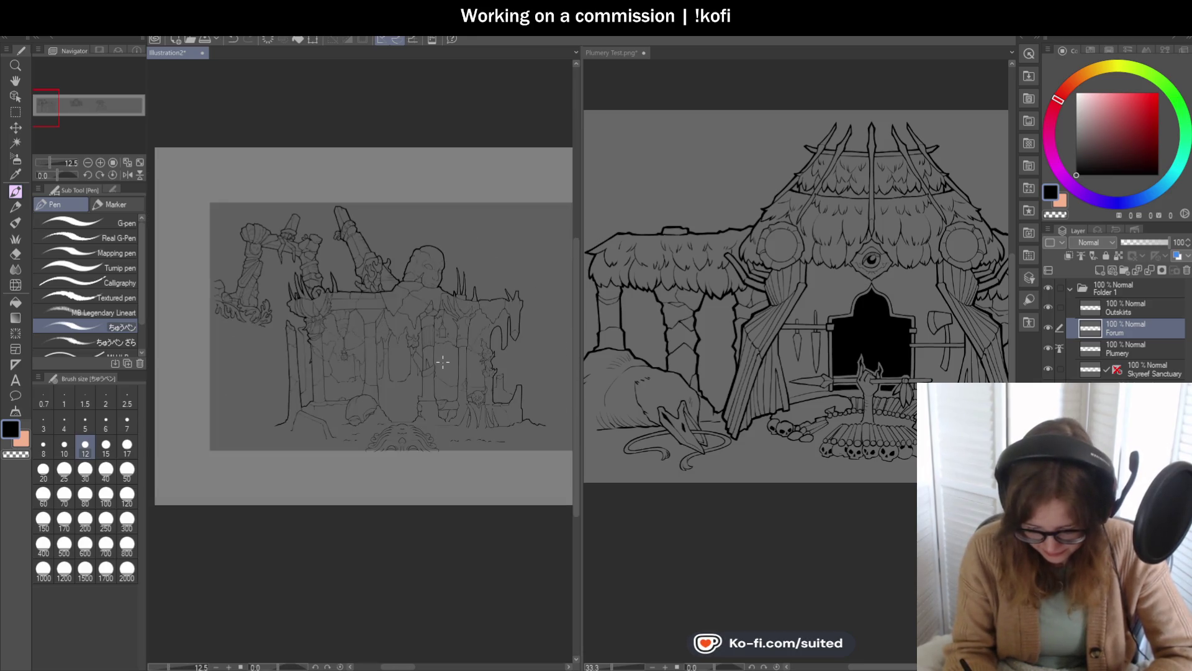
pyautogui.scroll(3, 489, 281)
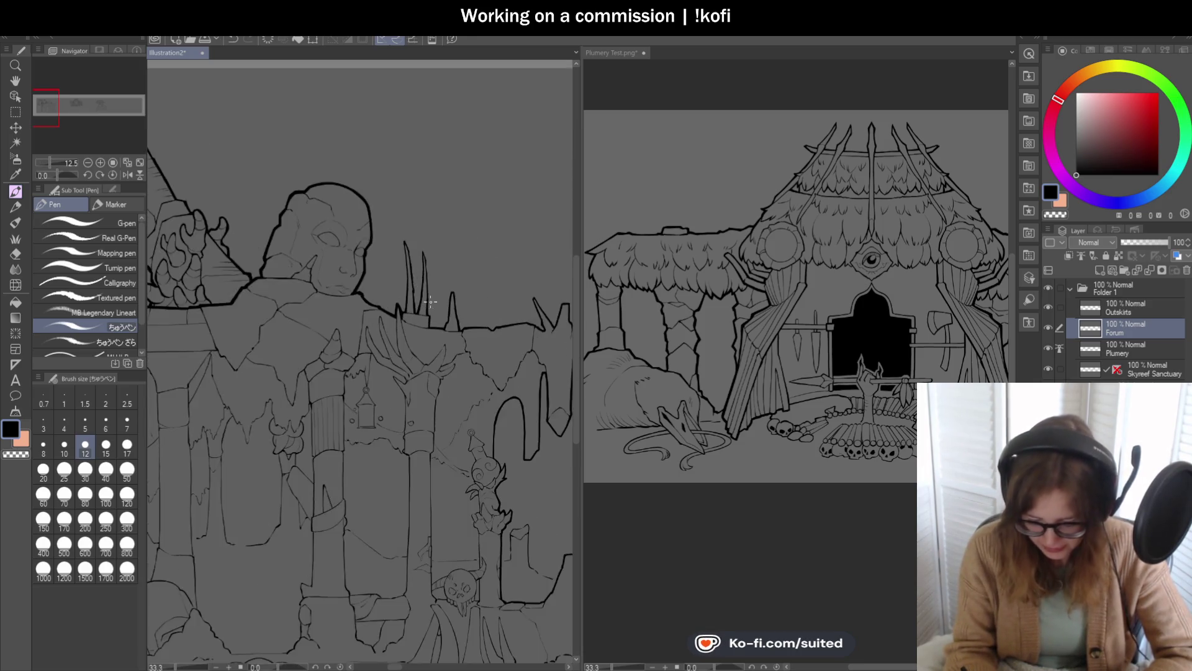
pyautogui.scroll(2, 439, 274)
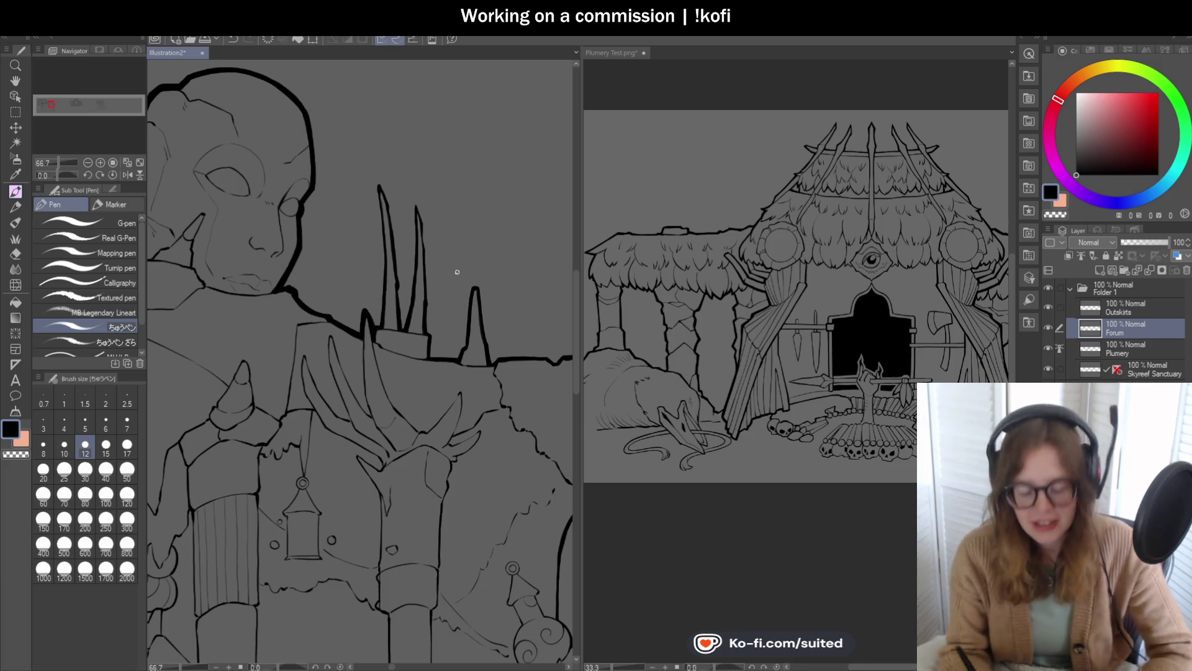
pyautogui.scroll(1, 391, 273)
pyautogui.scroll(1, 382, 248)
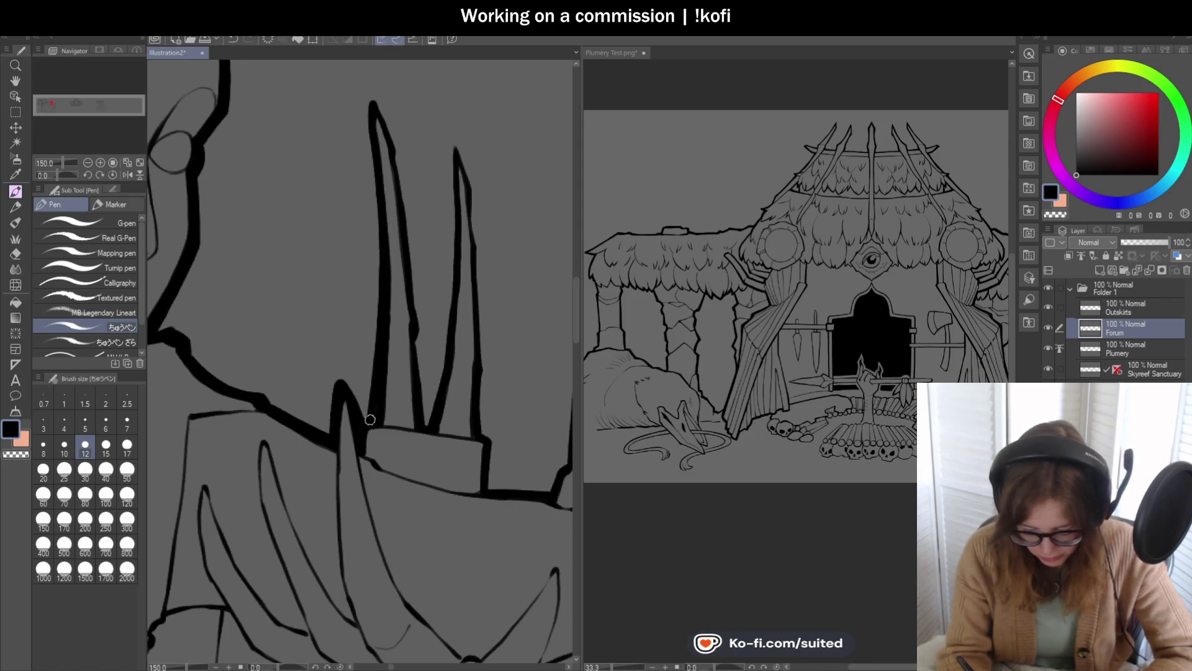
pyautogui.scroll(-2, 380, 268)
pyautogui.scroll(1, 384, 222)
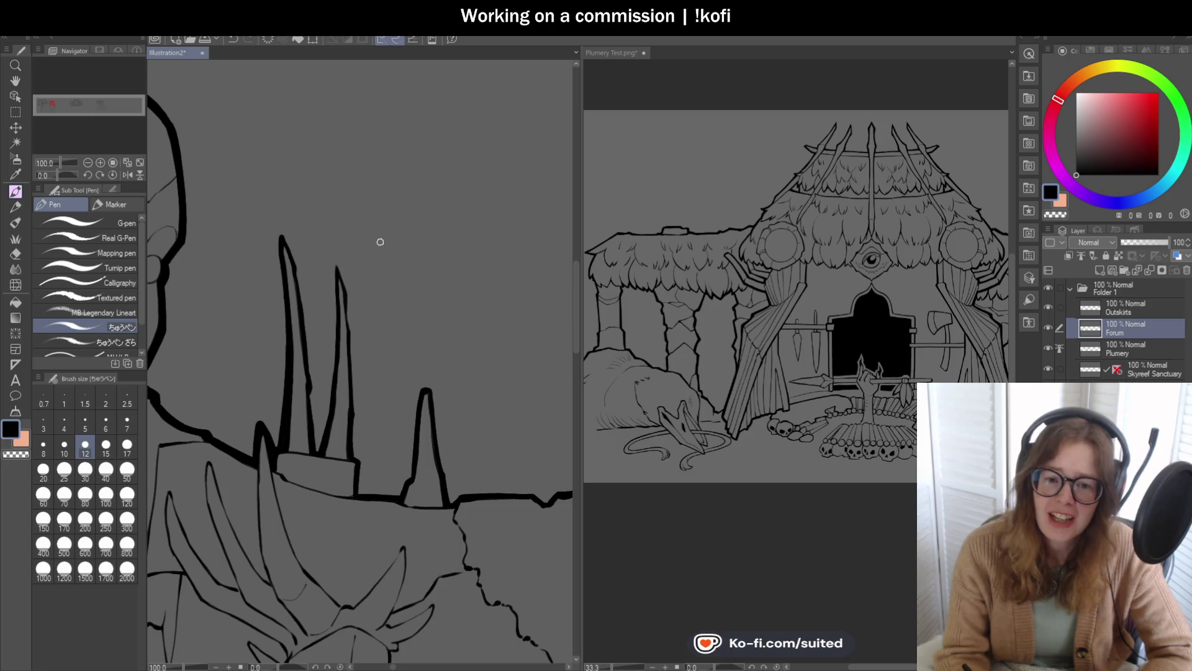
# Step: Ink the right spike's outline with thick black strokes up to its tip
pyautogui.scroll(2, 287, 252)
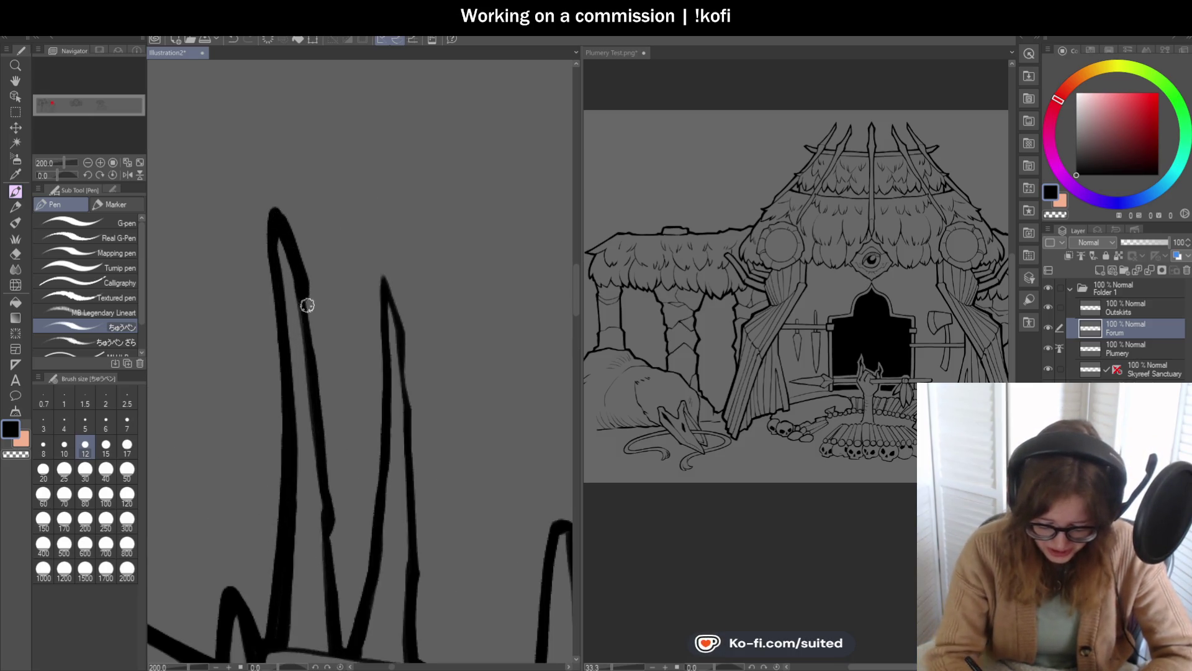
pyautogui.scroll(-2, 341, 235)
pyautogui.scroll(2, 376, 388)
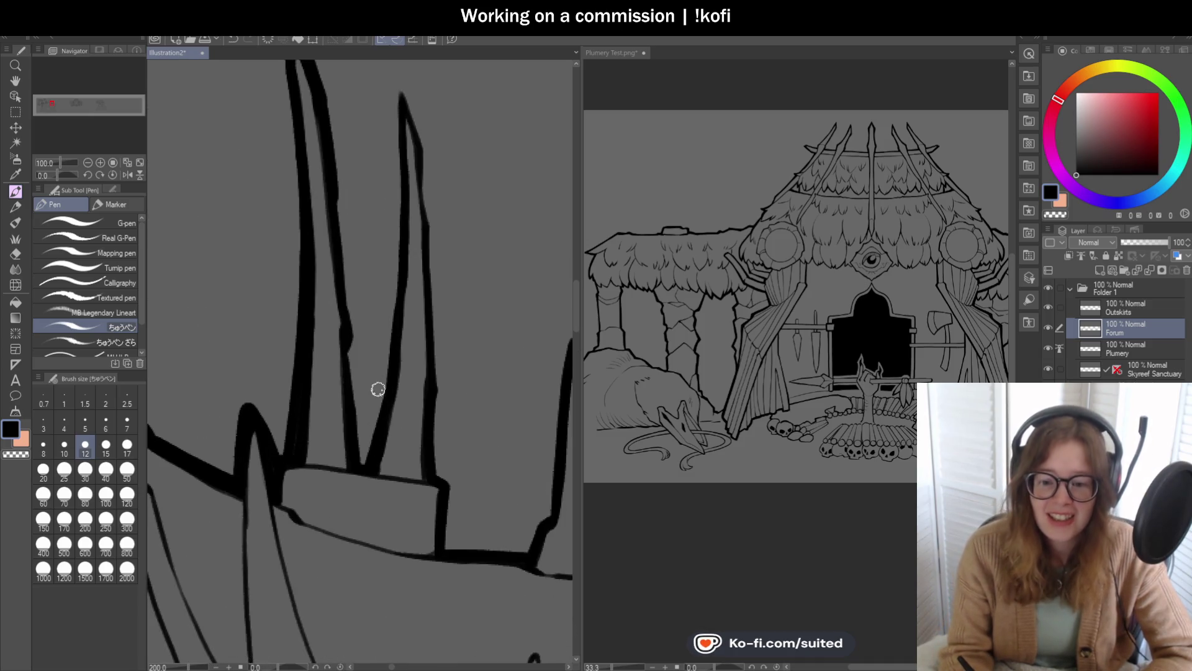
pyautogui.scroll(2, 359, 263)
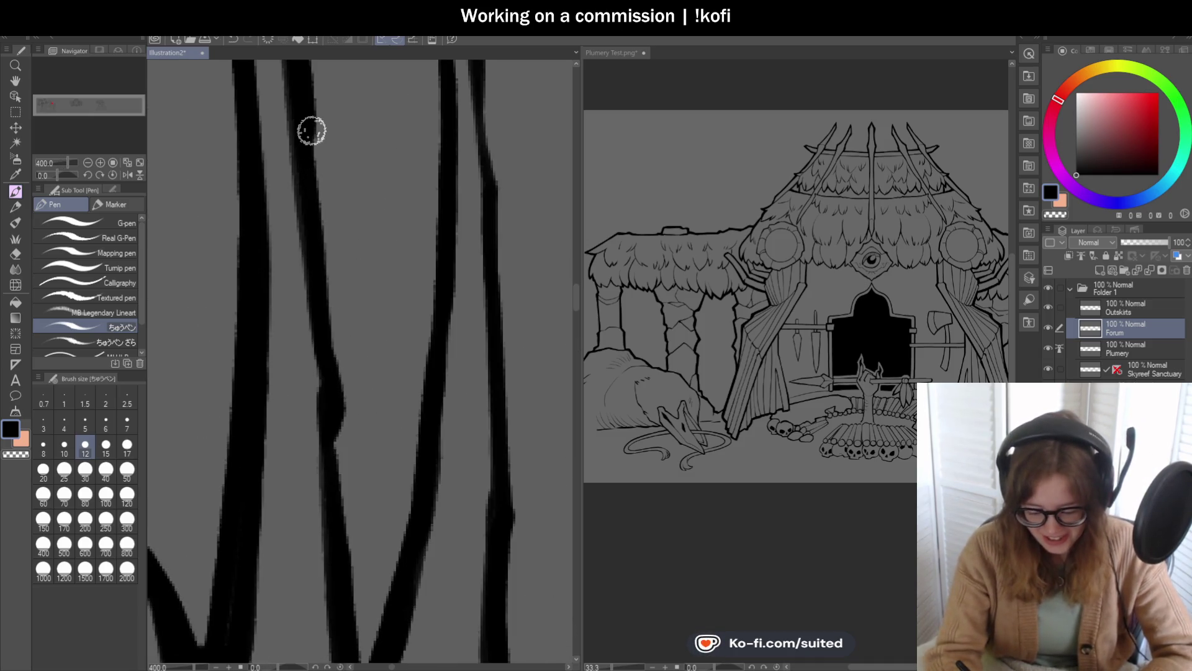
pyautogui.scroll(-2, 362, 268)
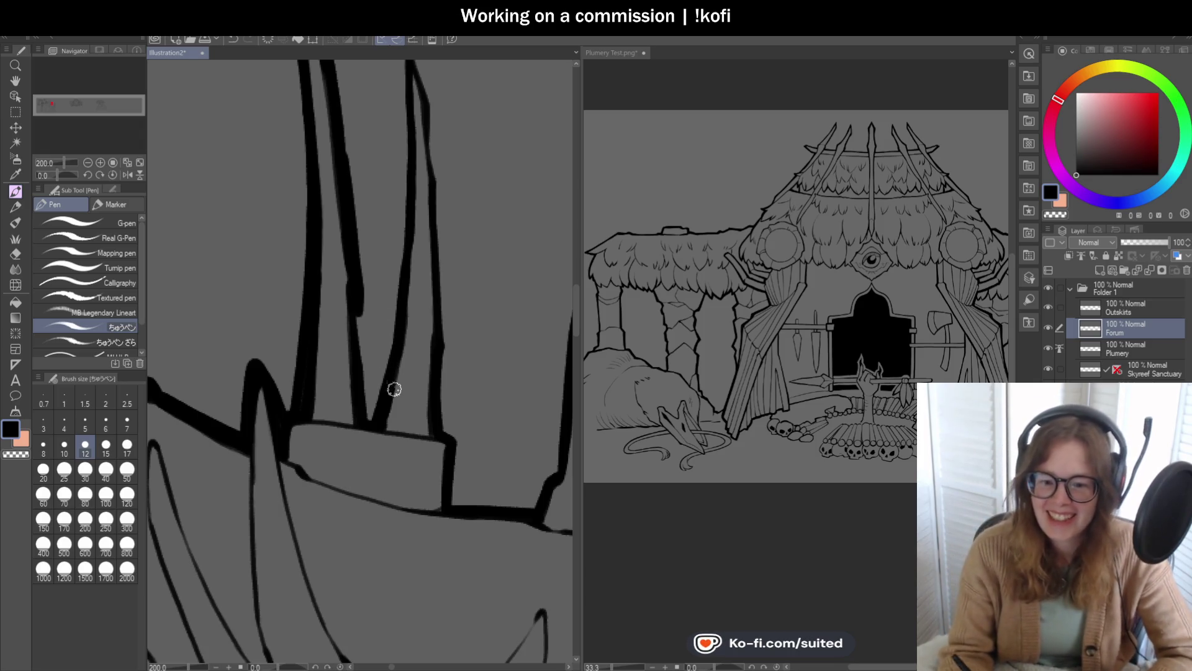
pyautogui.scroll(2, 388, 388)
pyautogui.moveTo(330, 246)
pyautogui.mouseDown()
pyautogui.moveTo(345, 393)
pyautogui.moveTo(389, 255)
pyautogui.moveTo(394, 192)
pyautogui.mouseUp()
pyautogui.scroll(-3, 327, 356)
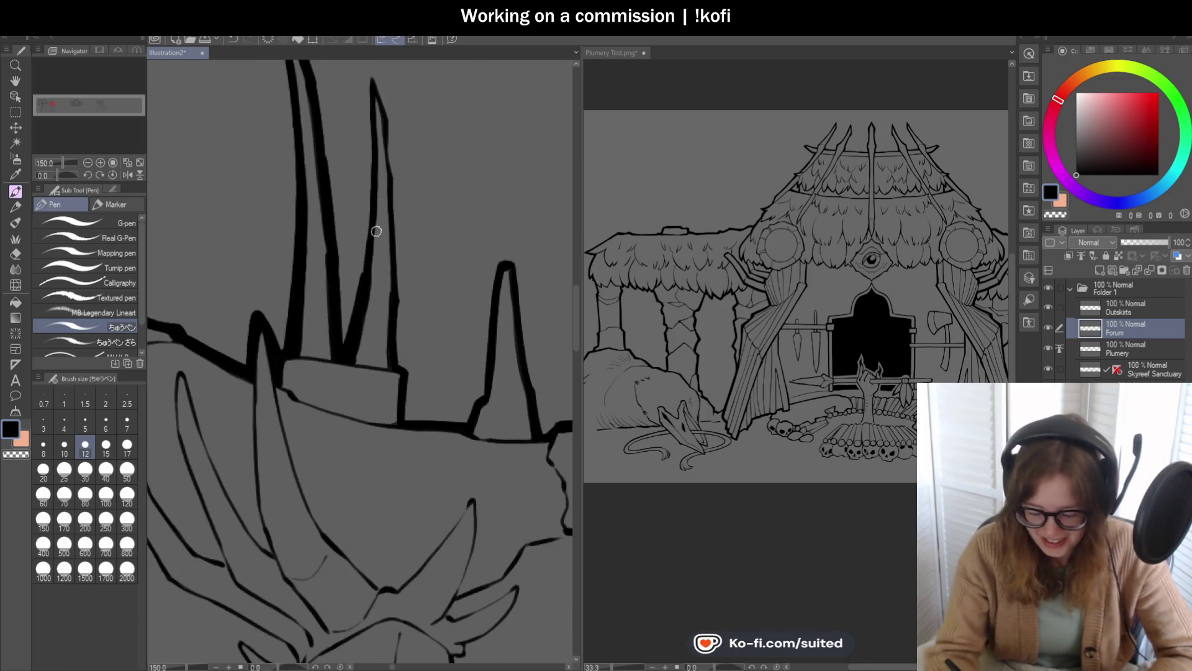
pyautogui.scroll(1, 376, 228)
pyautogui.moveTo(354, 301); pyautogui.dragTo(370, 181)
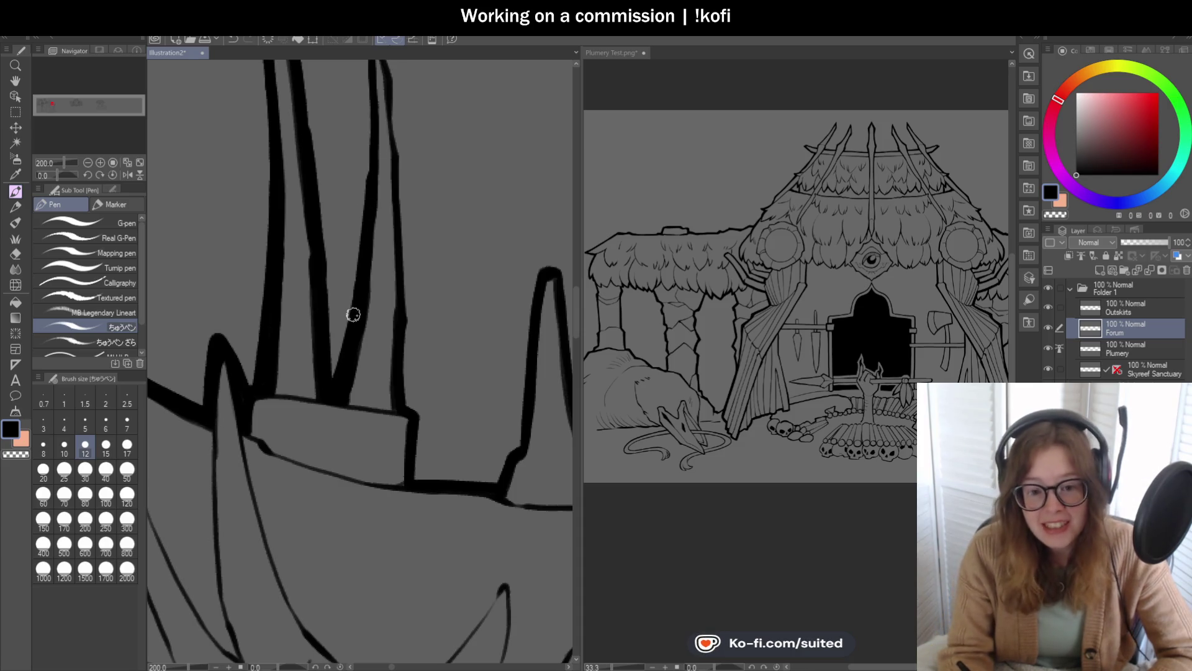
pyautogui.scroll(-1, 357, 303)
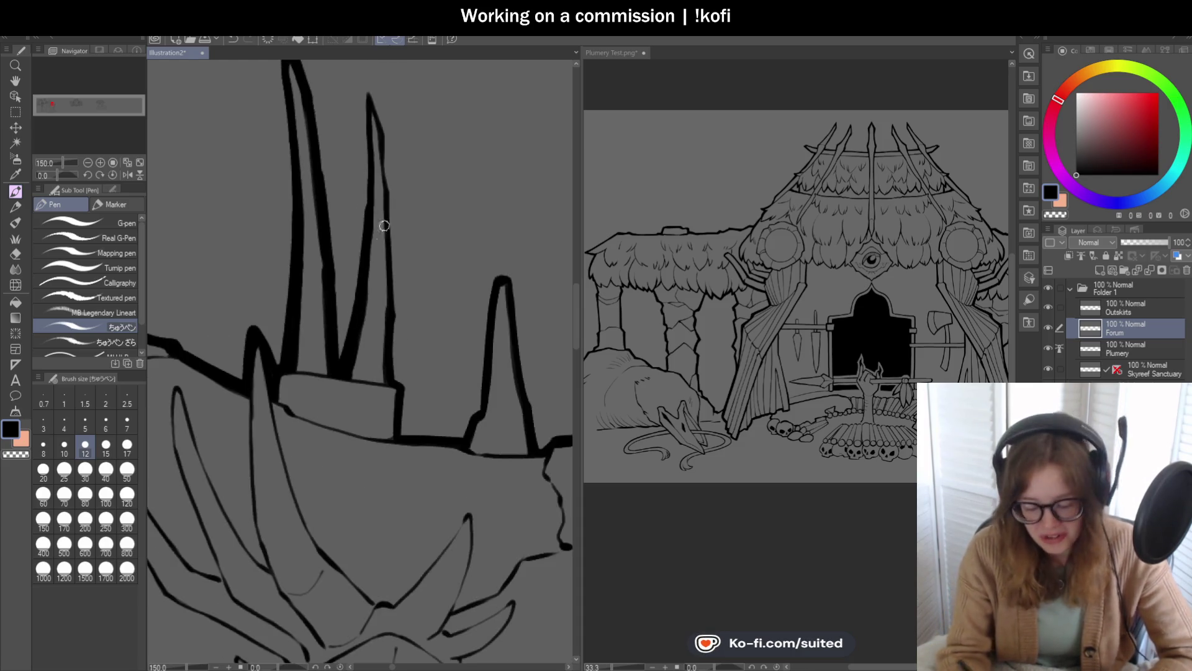
pyautogui.scroll(1, 359, 101)
pyautogui.moveTo(370, 232); pyautogui.dragTo(371, 89)
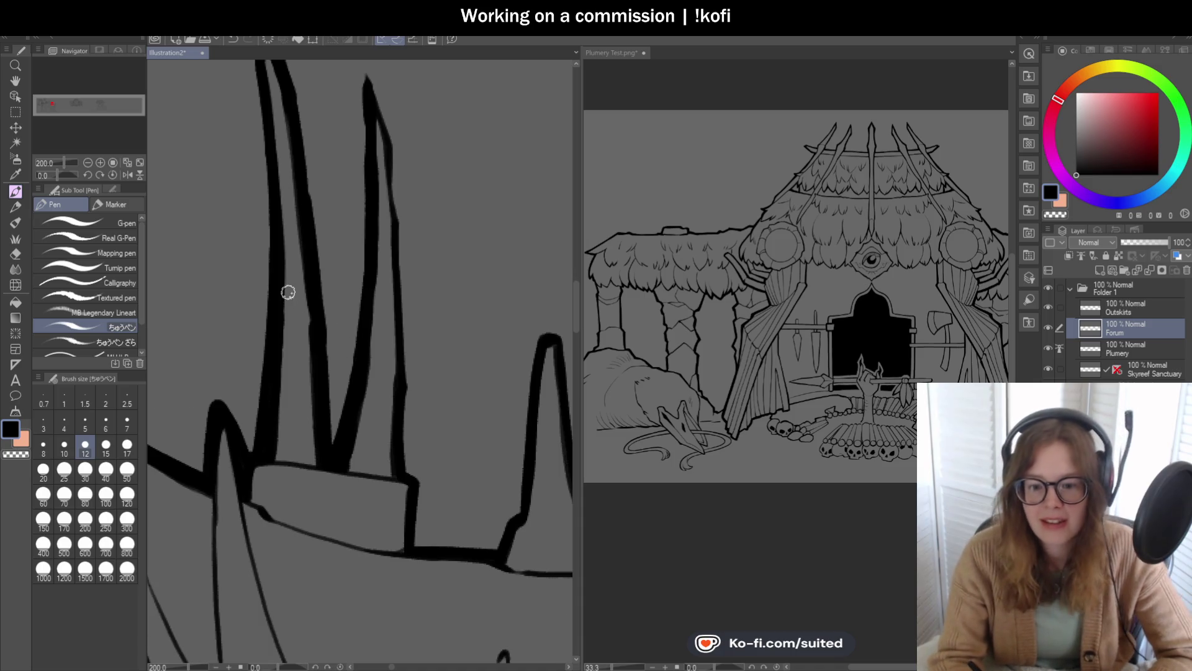
# Step: Darken the middle spike's tip and thicken its right edge in bold ink
pyautogui.scroll(-2, 365, 263)
pyautogui.scroll(2, 376, 221)
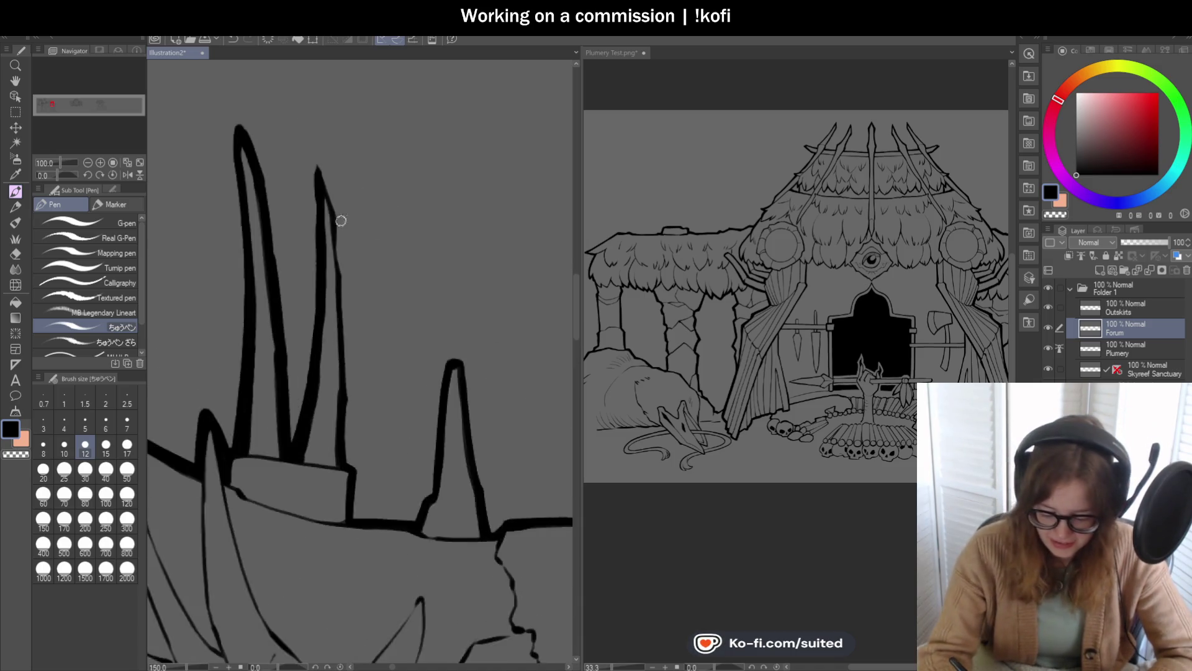
pyautogui.moveTo(312, 156); pyautogui.dragTo(337, 219)
pyautogui.moveTo(339, 283); pyautogui.dragTo(339, 248)
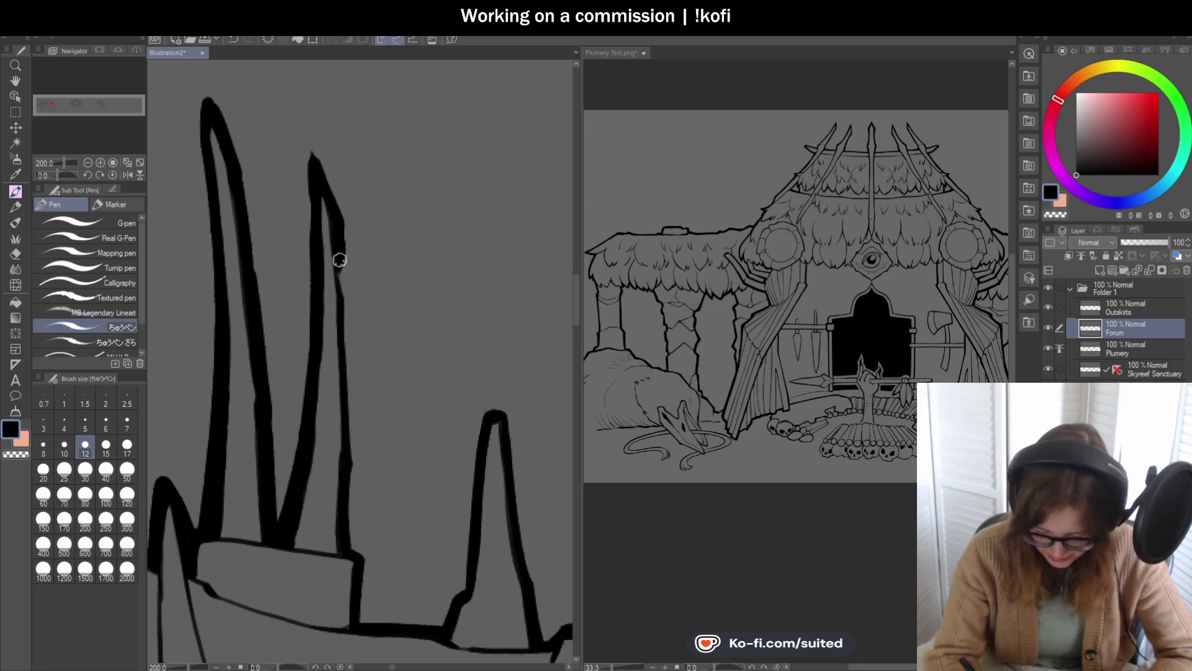
pyautogui.scroll(-2, 381, 259)
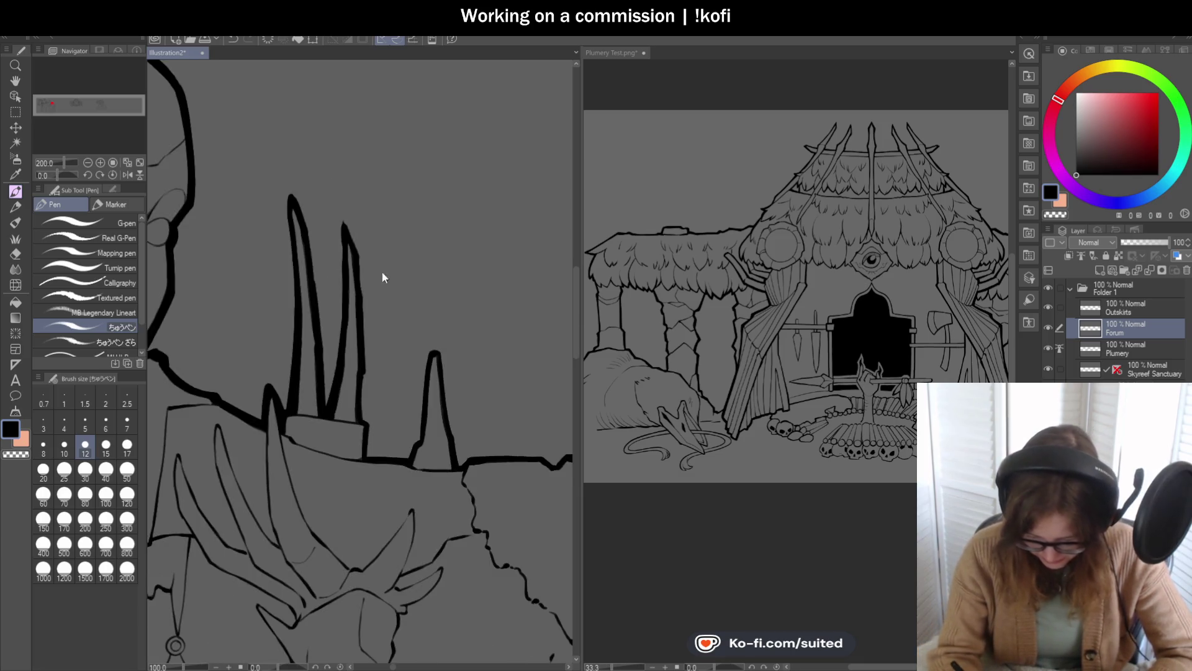
pyautogui.scroll(2, 357, 386)
pyautogui.scroll(2, 353, 256)
pyautogui.moveTo(354, 256)
pyautogui.mouseDown()
pyautogui.moveTo(352, 426)
pyautogui.moveTo(380, 468)
pyautogui.mouseUp()
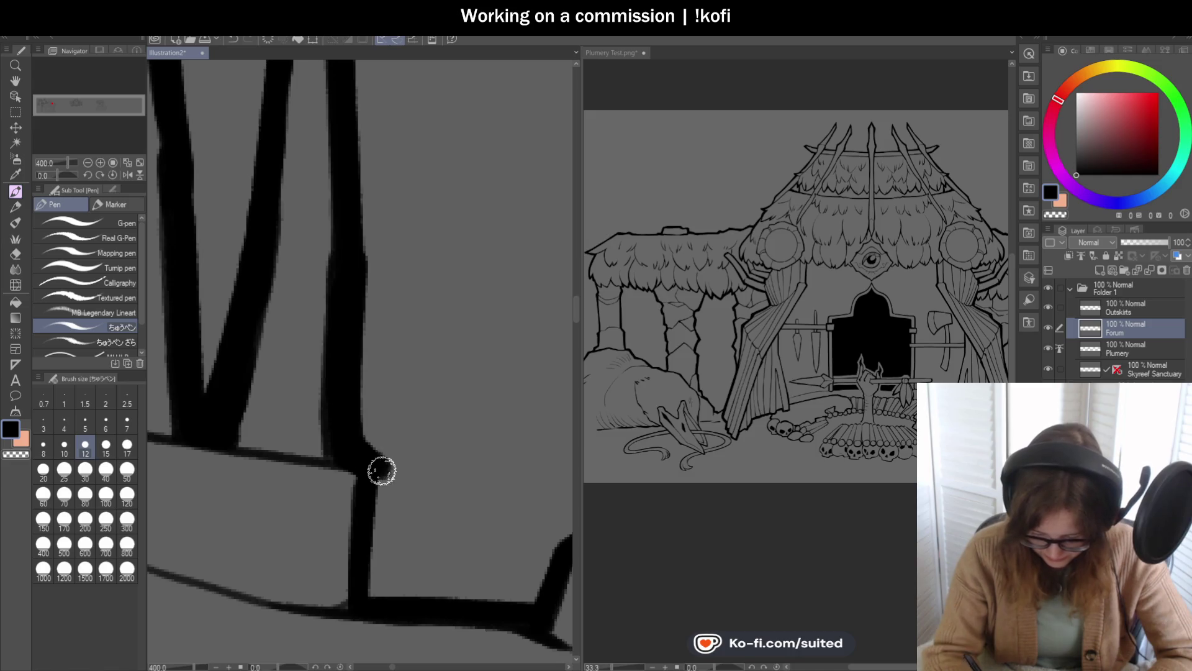
# Step: Ink the box-corner vertical, the horizontal ledge line and the diagonal down to the ledge
pyautogui.scroll(-2, 399, 391)
pyautogui.scroll(2, 367, 364)
pyautogui.moveTo(367, 364); pyautogui.dragTo(356, 408)
pyautogui.scroll(-2, 367, 297)
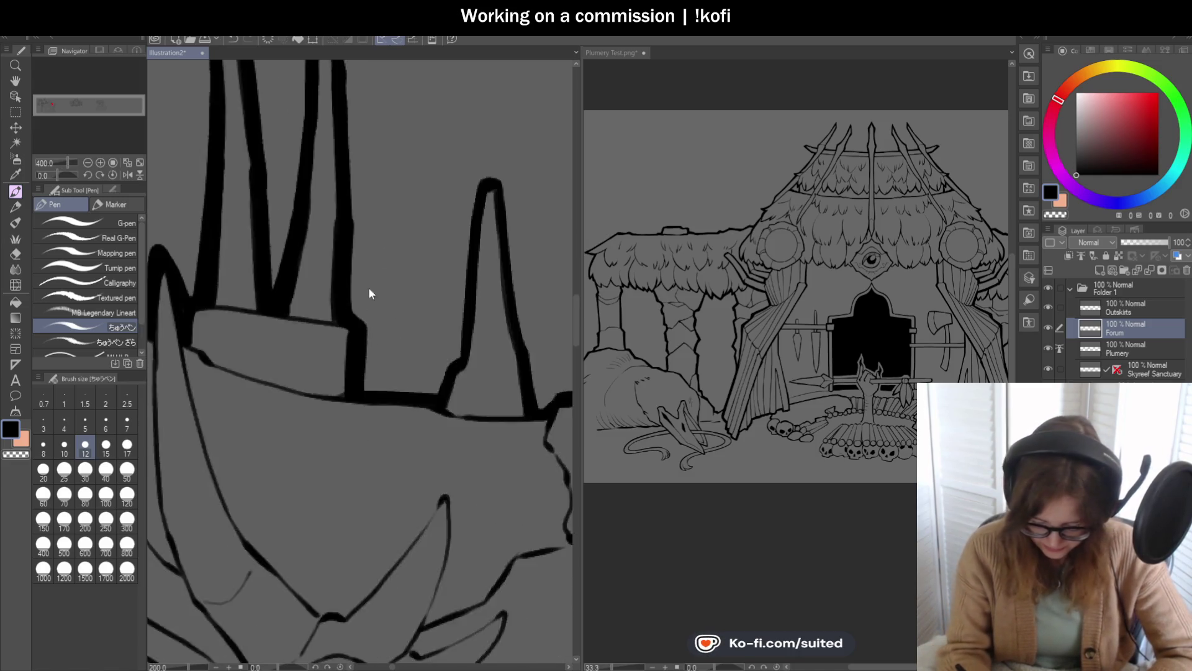
pyautogui.scroll(2, 380, 362)
pyautogui.moveTo(354, 330); pyautogui.dragTo(500, 334)
pyautogui.scroll(-2, 221, 351)
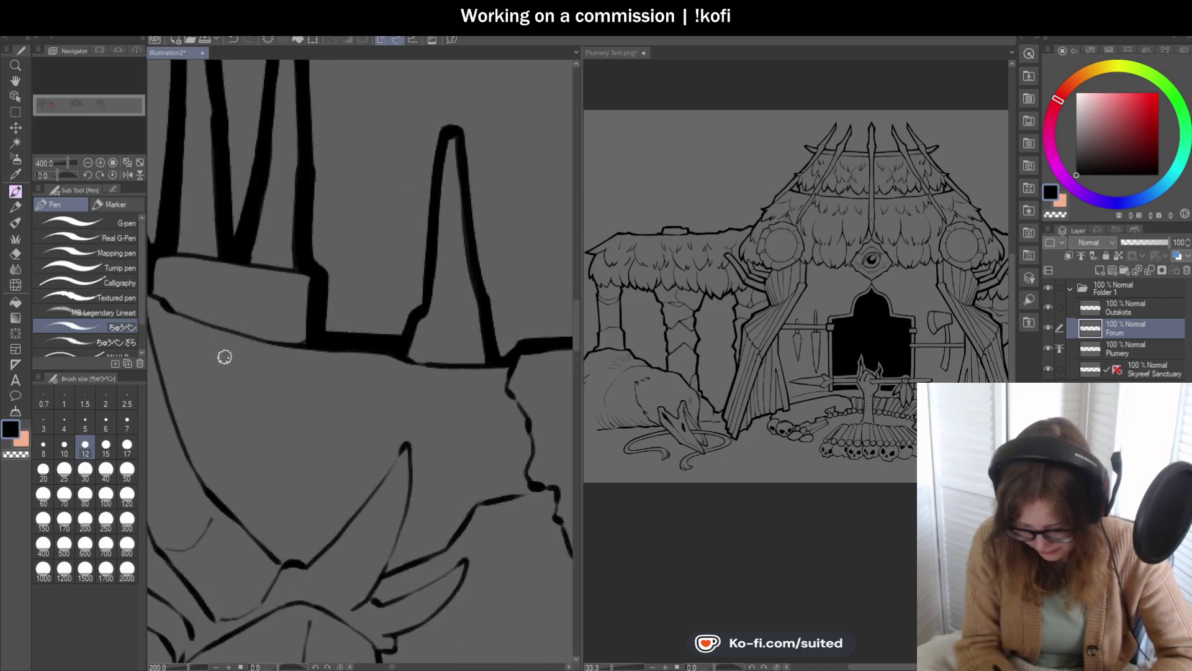
pyautogui.scroll(2, 386, 314)
pyautogui.moveTo(366, 301)
pyautogui.mouseDown()
pyautogui.moveTo(306, 389)
pyautogui.moveTo(296, 352)
pyautogui.mouseUp()
pyautogui.scroll(-2, 294, 352)
pyautogui.scroll(1, 336, 315)
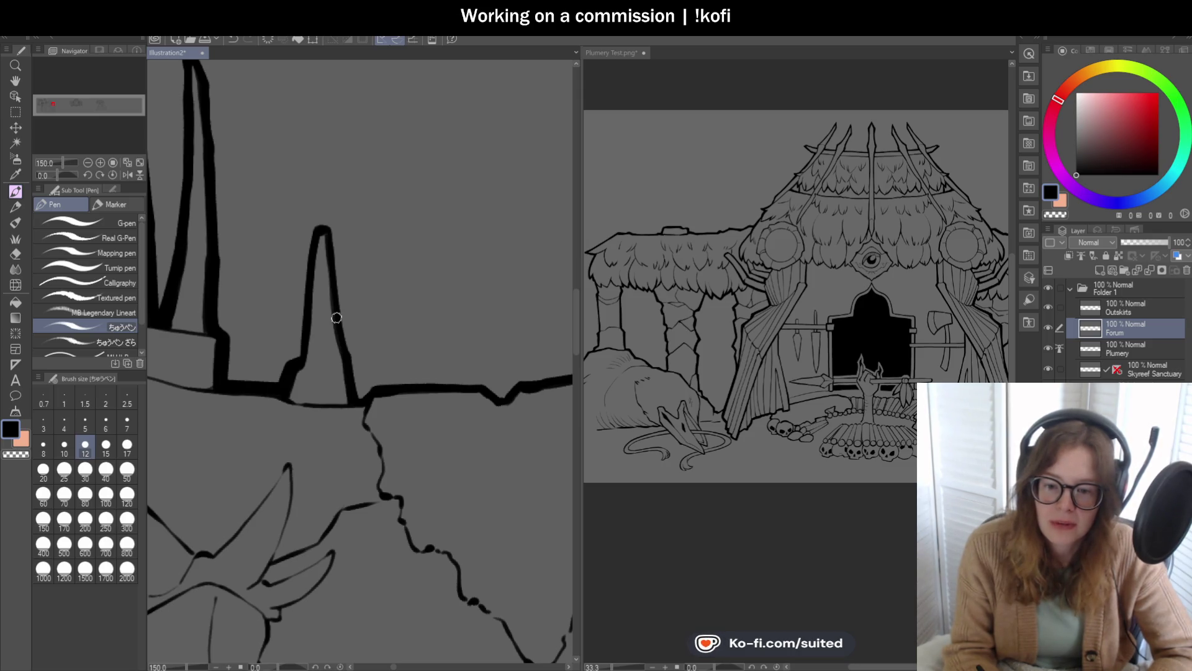
# Step: Thicken the tall spire's left outline from tip to base
pyautogui.scroll(1, 319, 357)
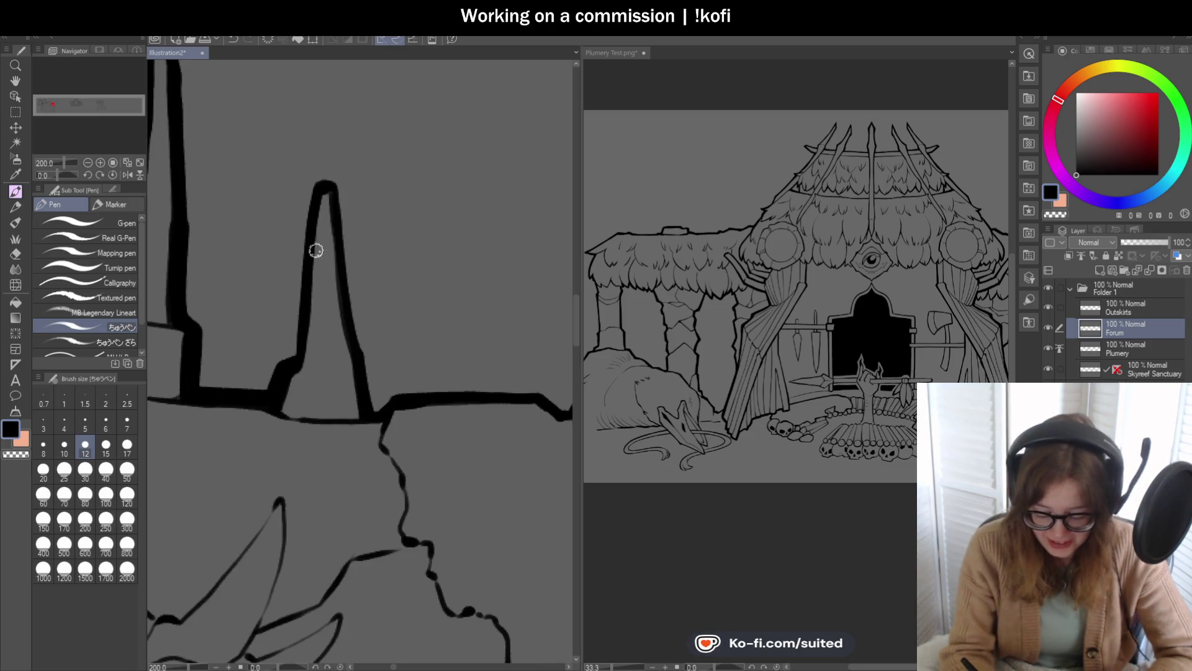
pyautogui.moveTo(315, 185); pyautogui.dragTo(293, 365)
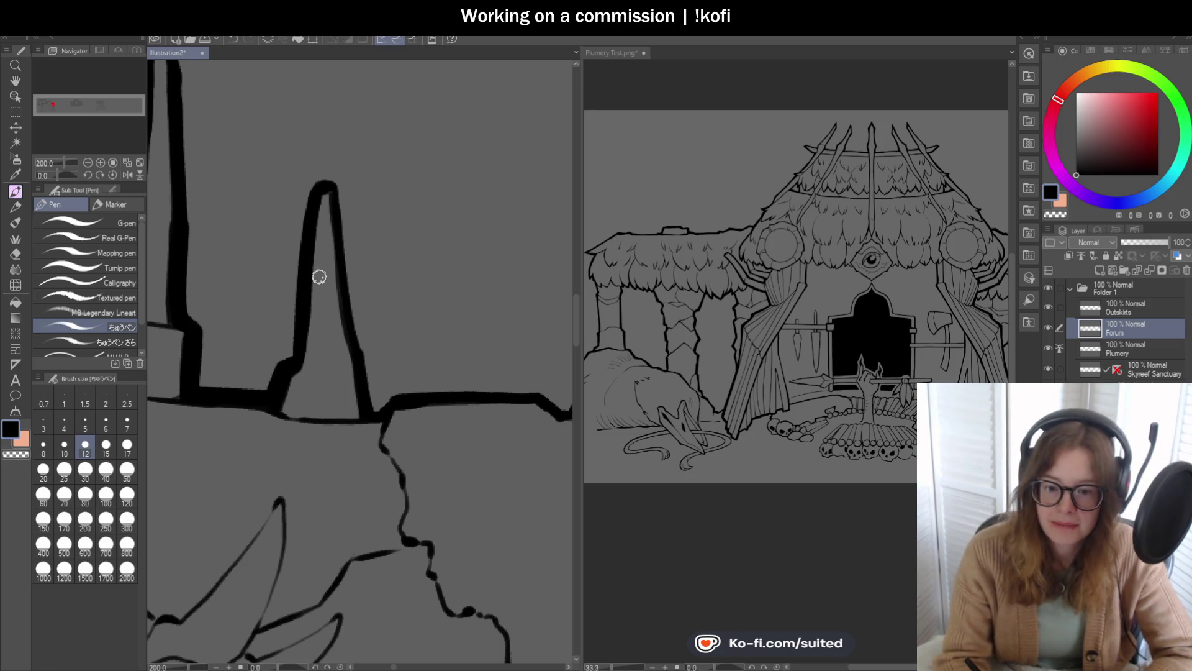
pyautogui.scroll(2, 300, 280)
pyautogui.moveTo(298, 263); pyautogui.dragTo(279, 407)
pyautogui.scroll(-2, 332, 218)
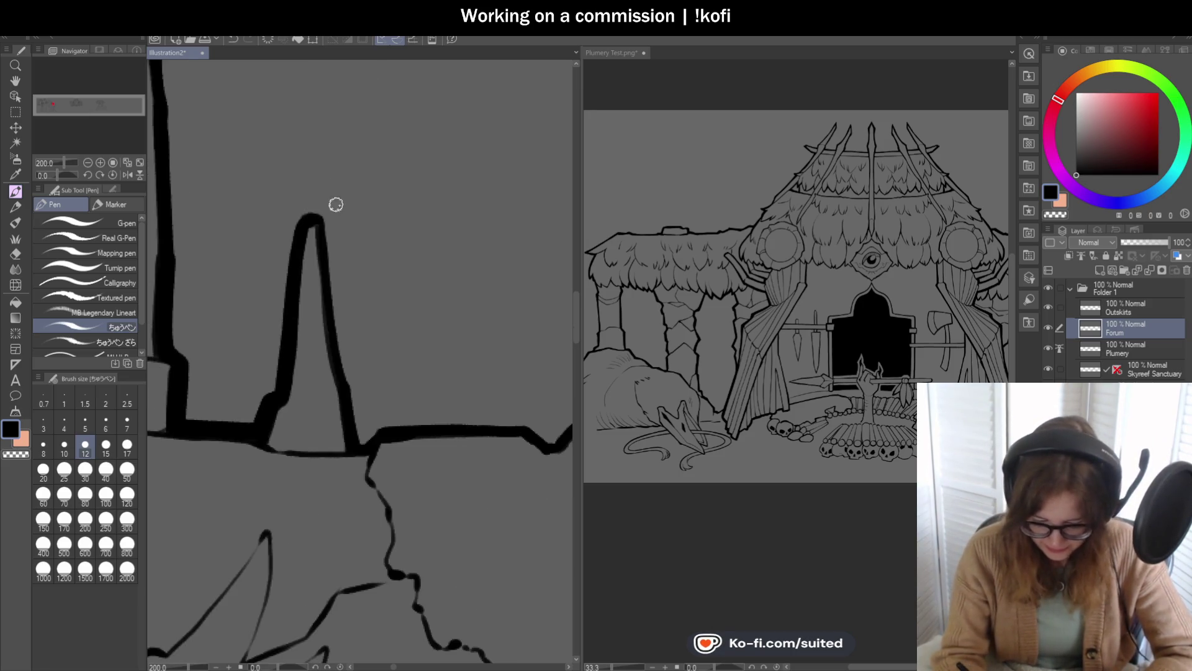
pyautogui.scroll(2, 331, 217)
# Step: Ink over the spire's top and its right edge down to the base line
pyautogui.moveTo(282, 236); pyautogui.dragTo(336, 216)
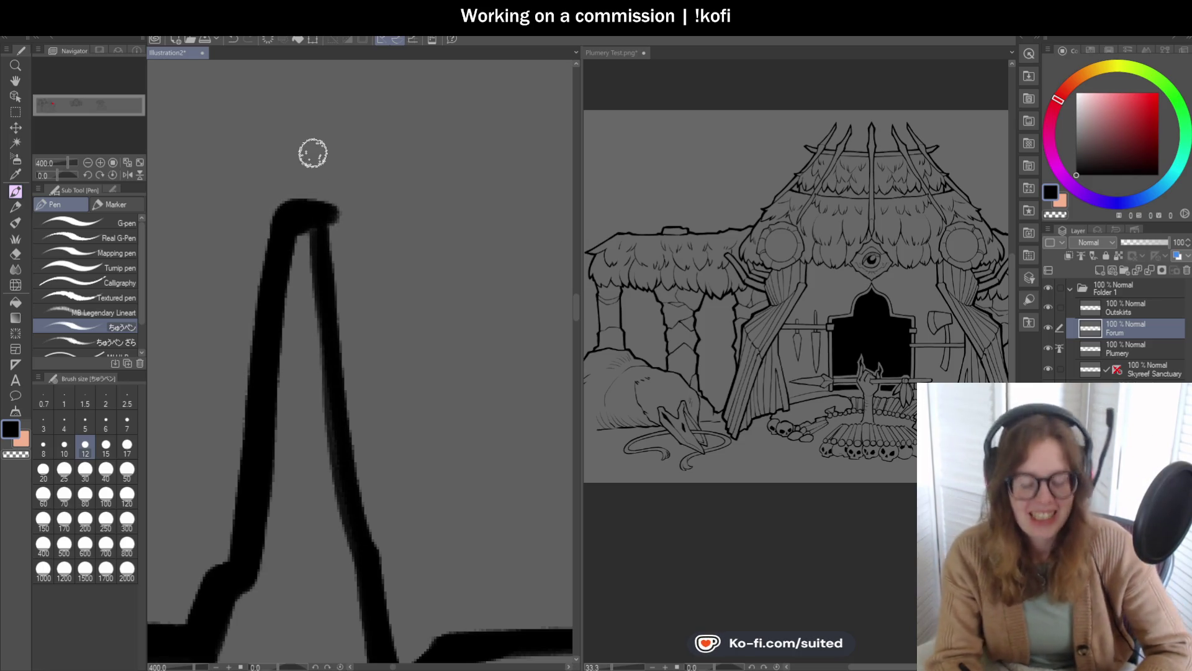
pyautogui.scroll(-2, 313, 154)
pyautogui.scroll(2, 331, 211)
pyautogui.moveTo(293, 72)
pyautogui.mouseDown()
pyautogui.moveTo(329, 380)
pyautogui.moveTo(365, 522)
pyautogui.mouseUp()
pyautogui.scroll(-2, 365, 522)
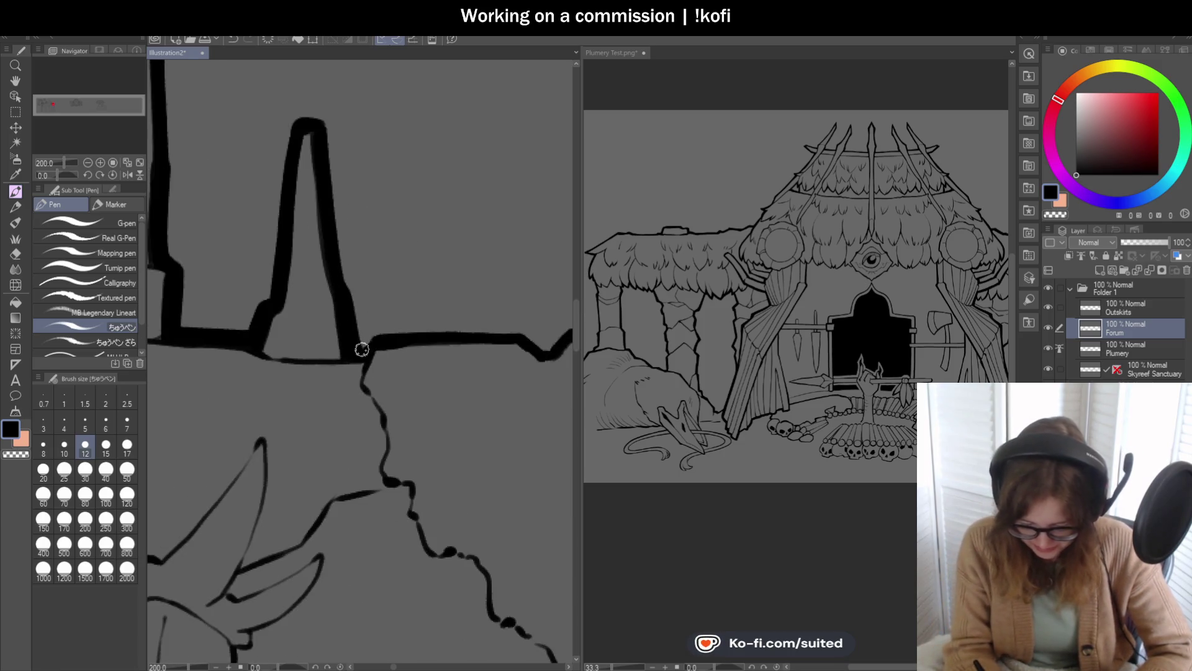
pyautogui.moveTo(58, 176); pyautogui.dragTo(68, 175)
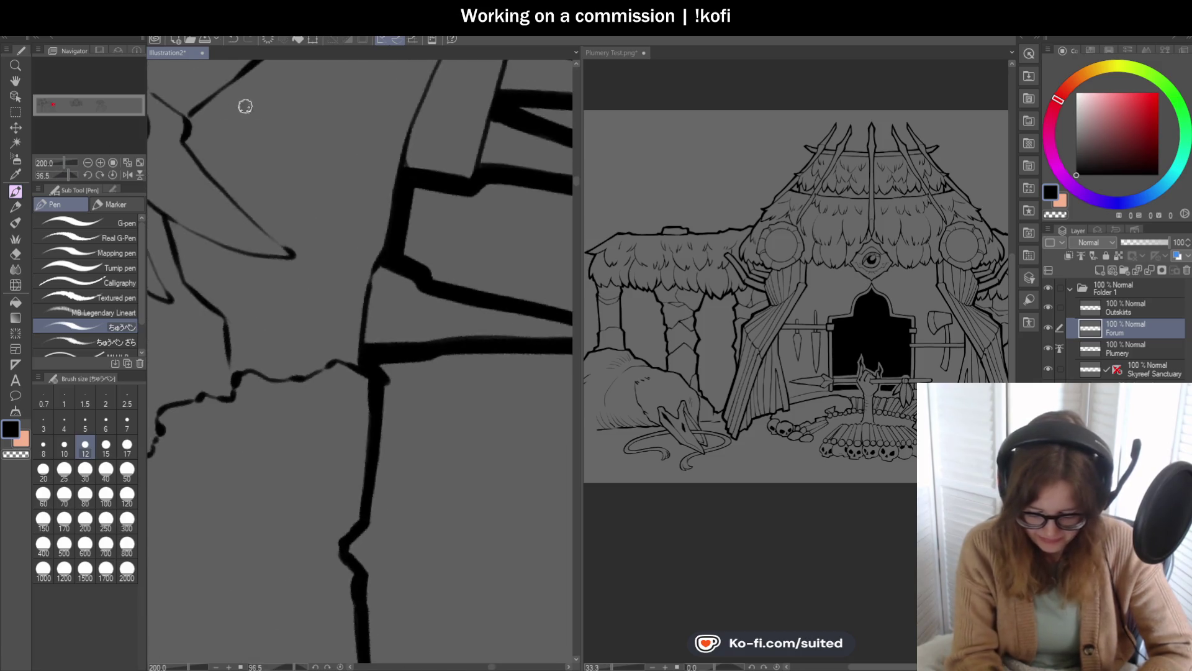
# Step: Thicken the horned pillar's long right edge below the beam in bold ink, then restore canvas rotation
pyautogui.moveTo(381, 208); pyautogui.dragTo(374, 258)
pyautogui.moveTo(367, 339)
pyautogui.mouseDown()
pyautogui.moveTo(343, 367)
pyautogui.moveTo(357, 421)
pyautogui.mouseUp()
pyautogui.moveTo(360, 514); pyautogui.dragTo(373, 381)
pyautogui.moveTo(375, 267); pyautogui.dragTo(383, 385)
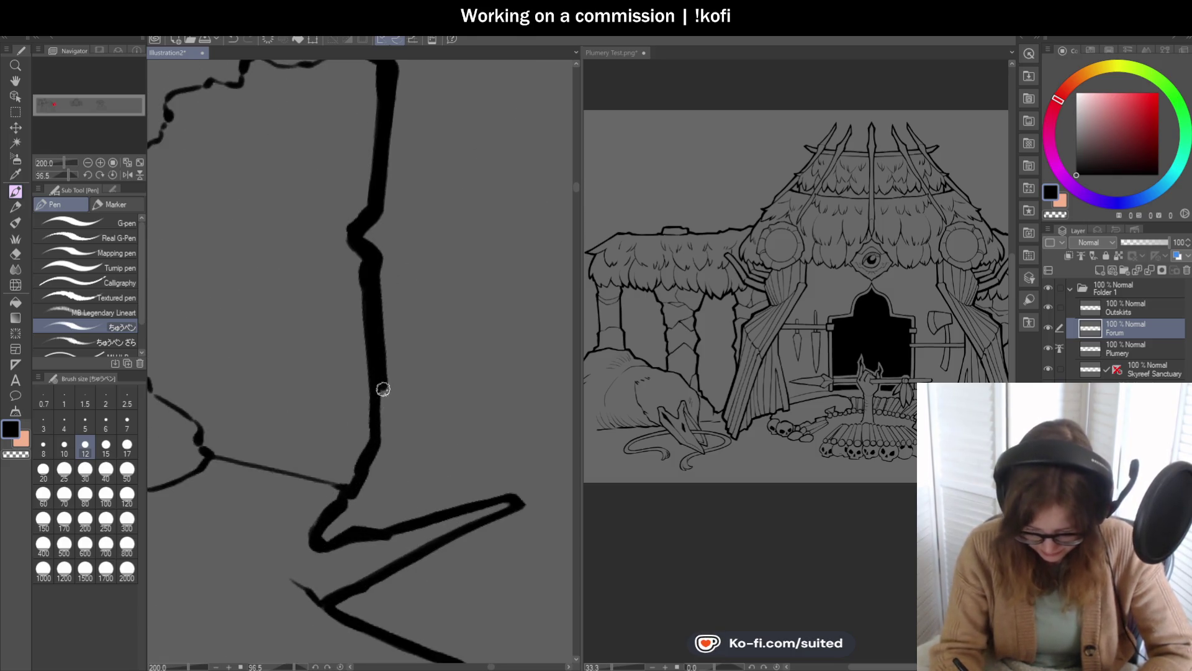
pyautogui.scroll(2, 346, 469)
pyautogui.moveTo(418, 341)
pyautogui.mouseDown()
pyautogui.moveTo(368, 443)
pyautogui.moveTo(309, 524)
pyautogui.mouseUp()
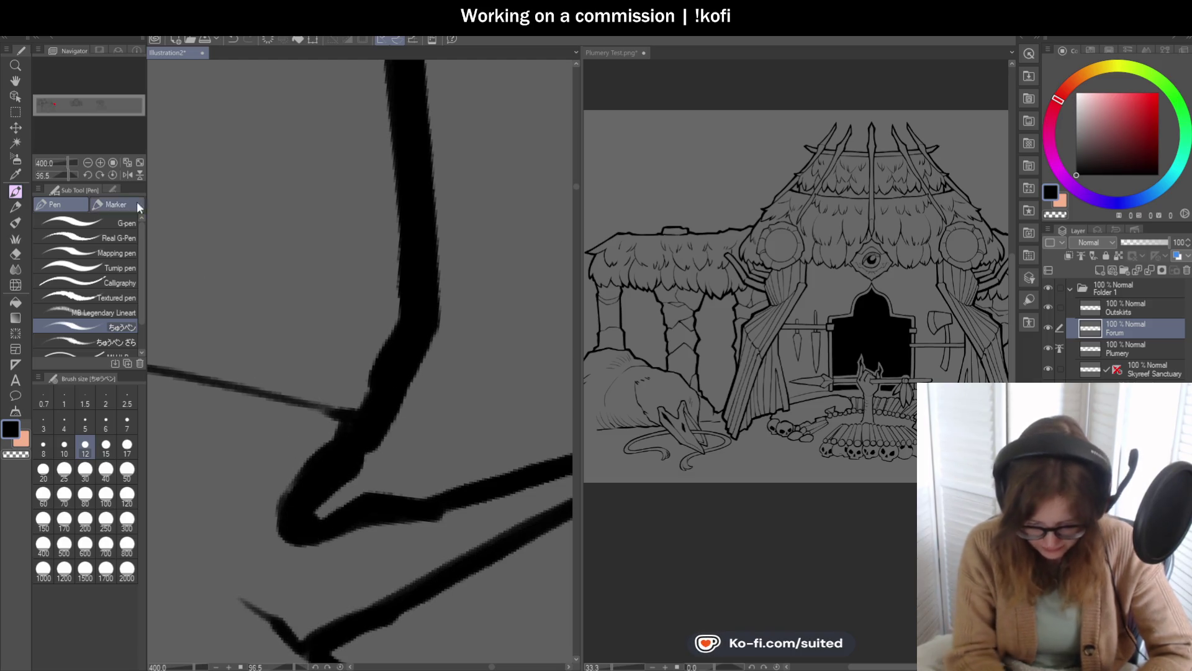
pyautogui.click(113, 175)
pyautogui.scroll(-4, 372, 280)
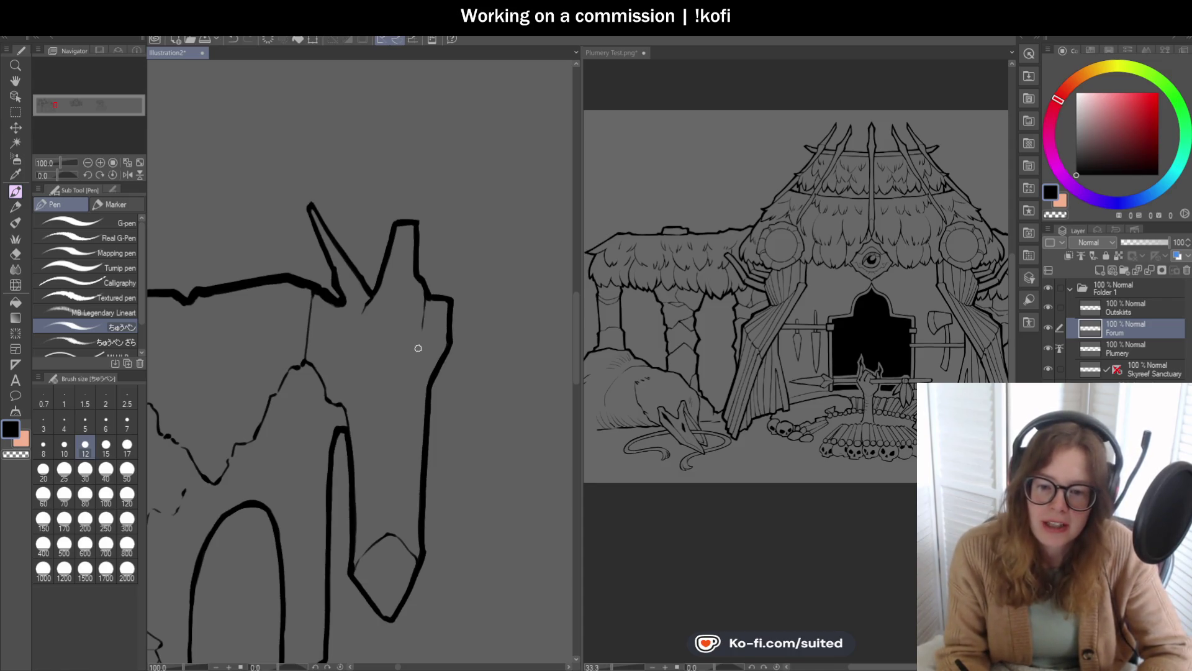
# Step: Trace the tall spike's right edge from its tip, undoing and redrawing misplaced strokes
pyautogui.scroll(2, 339, 297)
pyautogui.scroll(2, 336, 292)
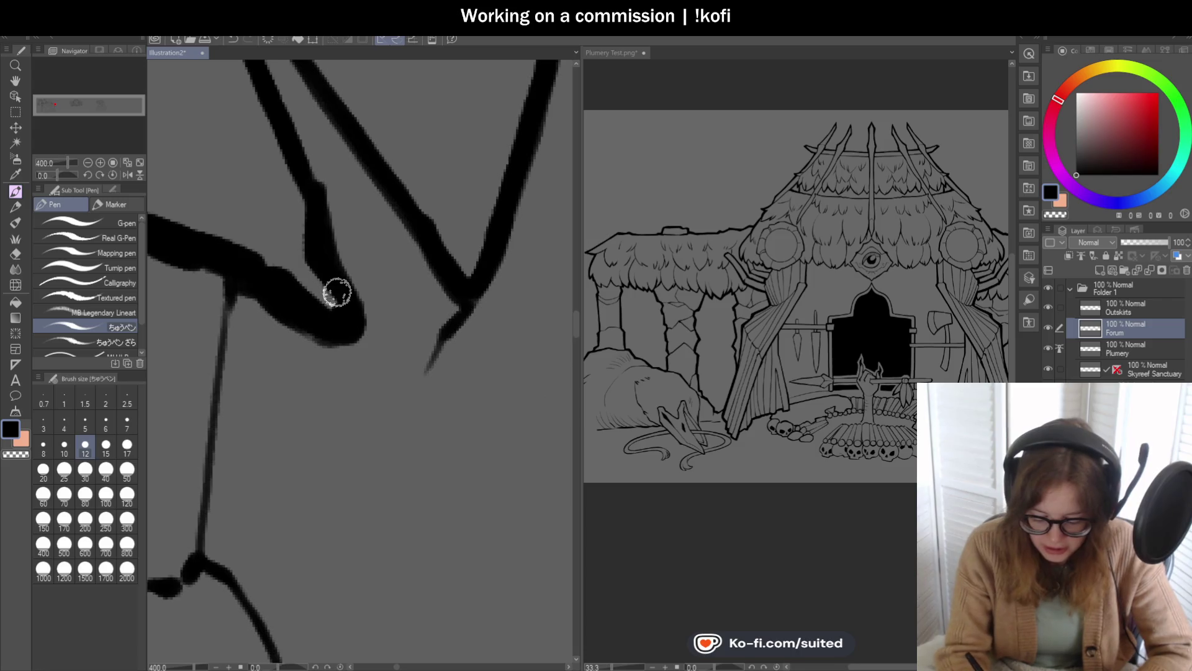
pyautogui.moveTo(333, 292)
pyautogui.mouseDown()
pyautogui.moveTo(306, 194)
pyautogui.moveTo(333, 314)
pyautogui.mouseUp()
pyautogui.scroll(-3, 317, 275)
pyautogui.scroll(1, 316, 276)
pyautogui.hotkey('ctrl', 'z')
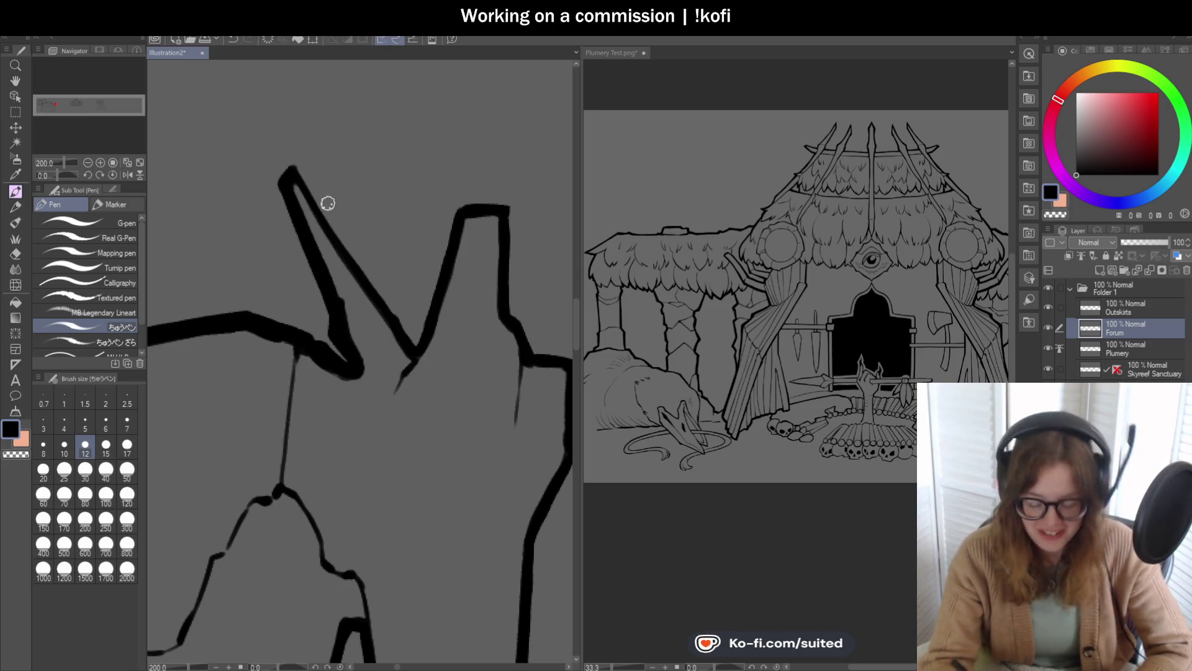
pyautogui.scroll(2, 323, 207)
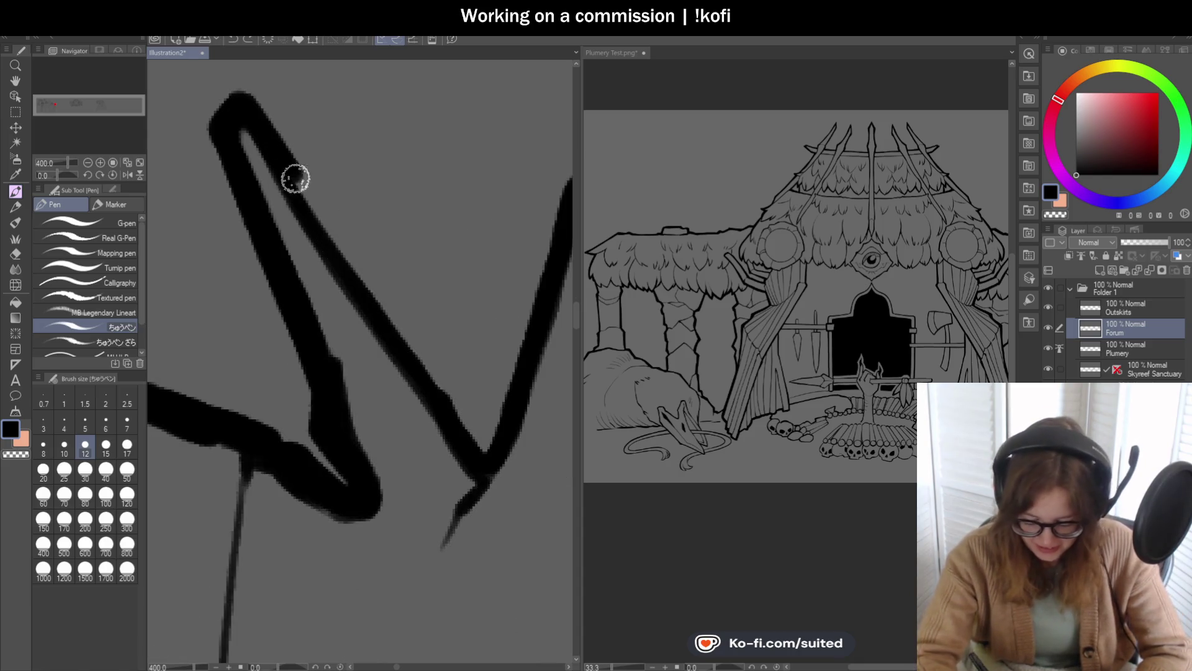
pyautogui.moveTo(284, 162); pyautogui.dragTo(487, 442)
pyautogui.hotkey('ctrl', 'z')
pyautogui.moveTo(248, 108); pyautogui.dragTo(486, 458)
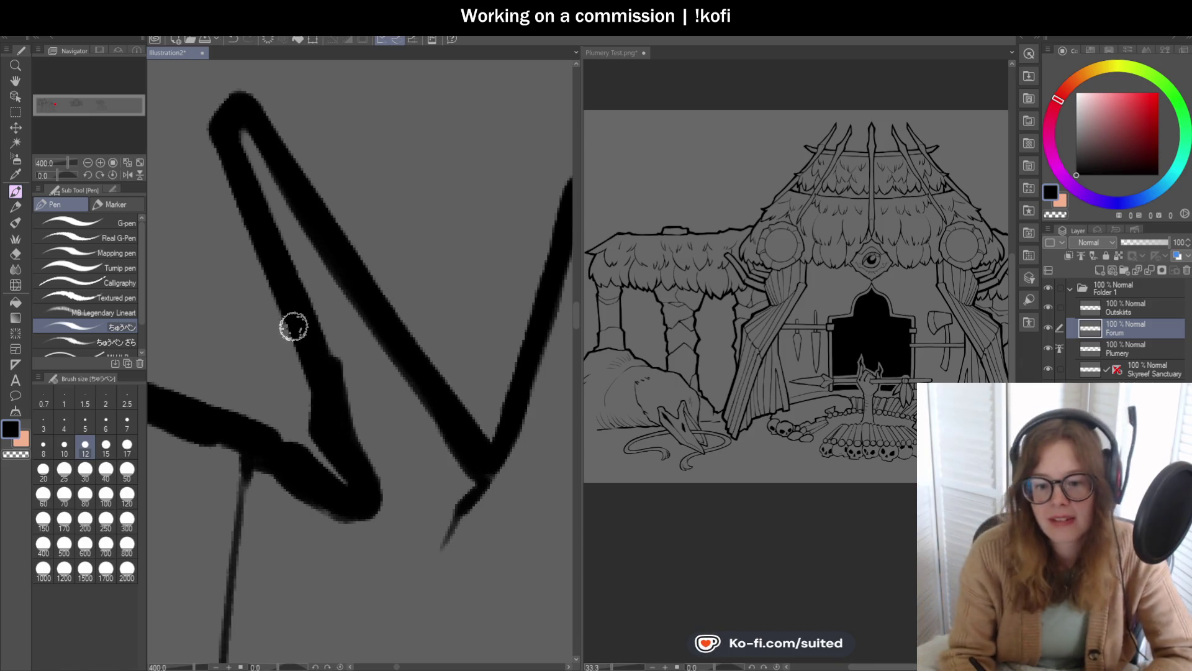
pyautogui.scroll(-2, 332, 320)
pyautogui.scroll(-1, 417, 344)
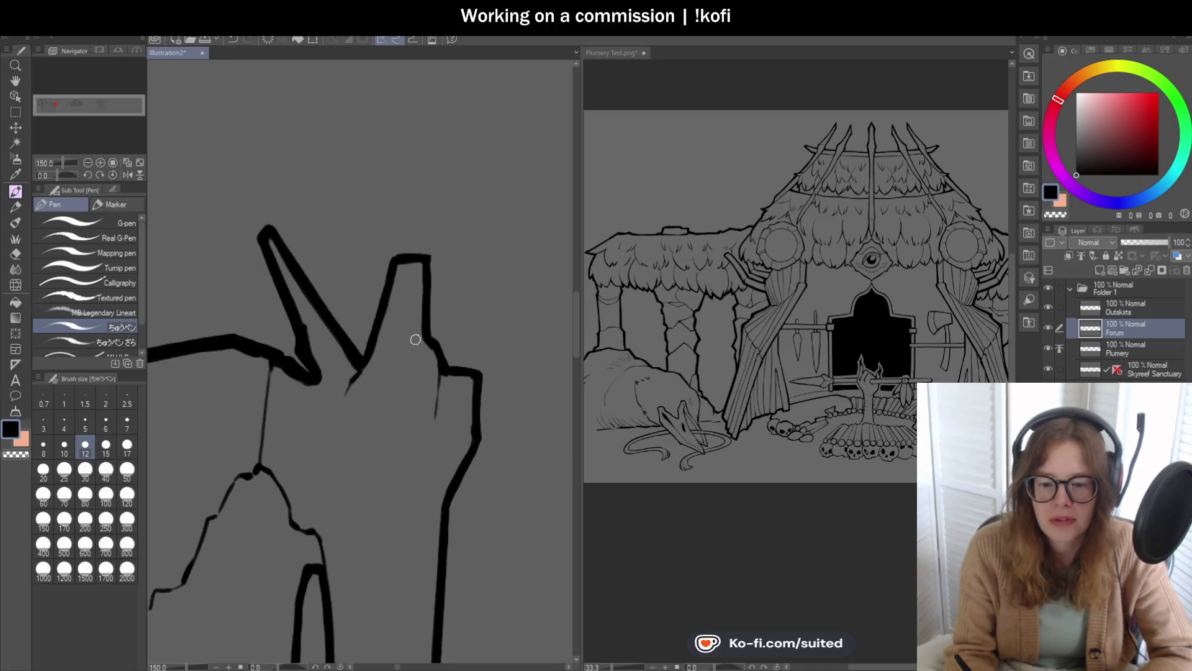
pyautogui.scroll(1, 382, 369)
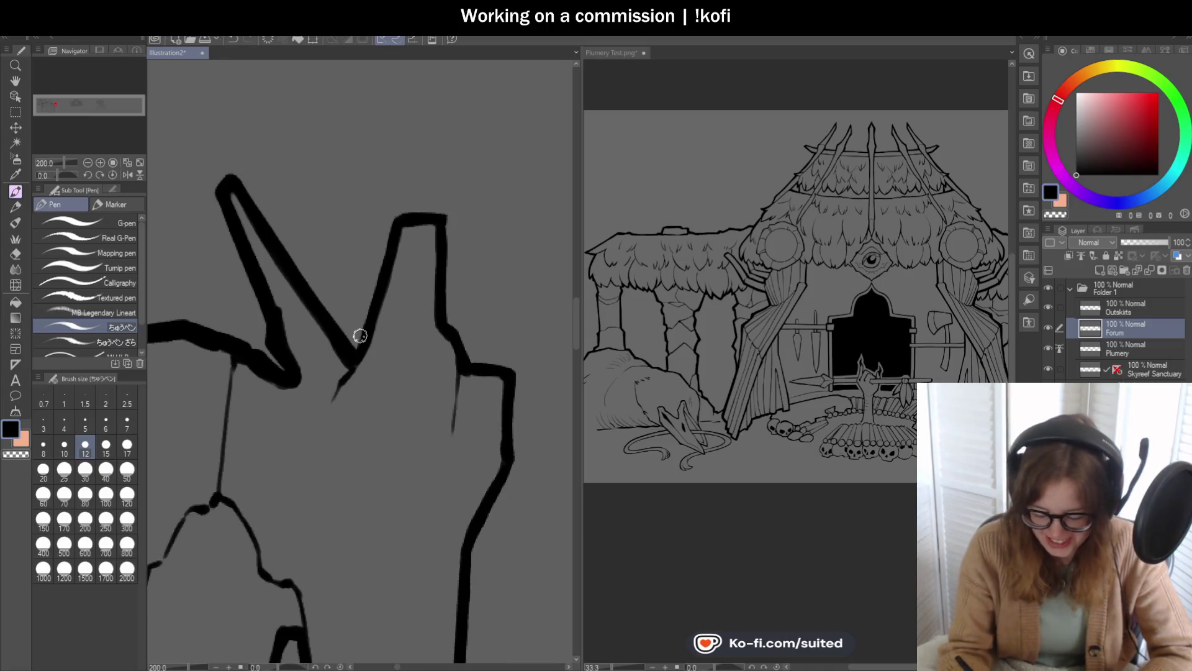
# Step: Outline the blocky right prong: V bottom, top edge, lower joint and vertical edge
pyautogui.moveTo(358, 338); pyautogui.dragTo(400, 214)
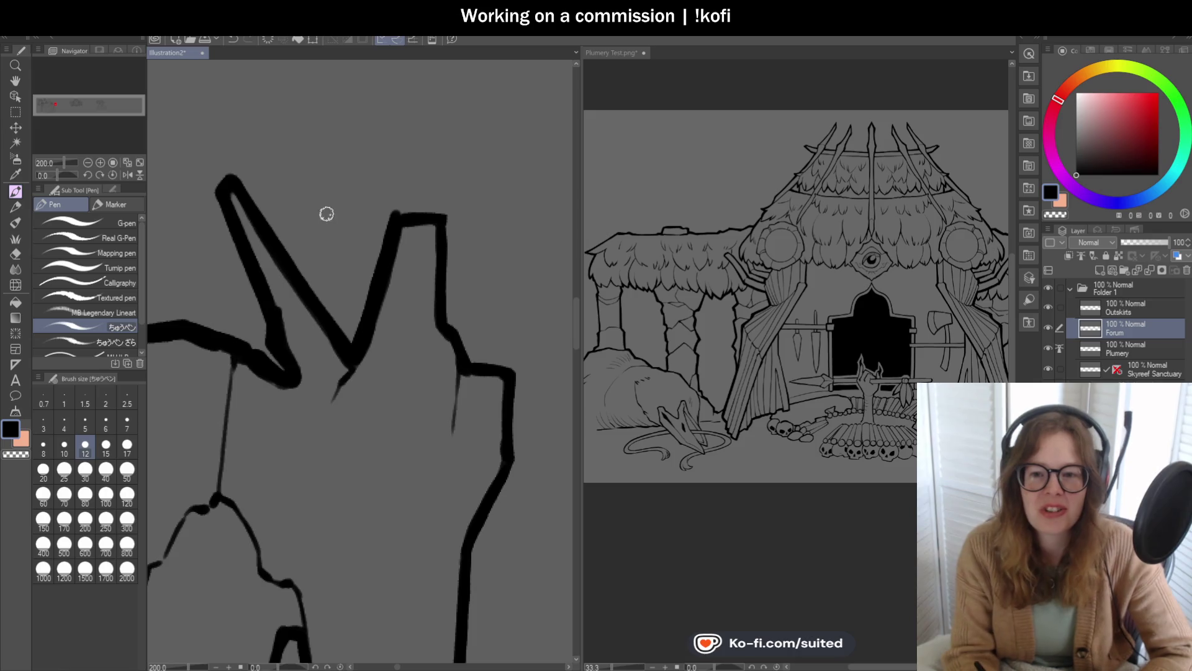
pyautogui.scroll(3, 464, 232)
pyautogui.moveTo(363, 186); pyautogui.dragTo(465, 192)
pyautogui.scroll(-3, 464, 192)
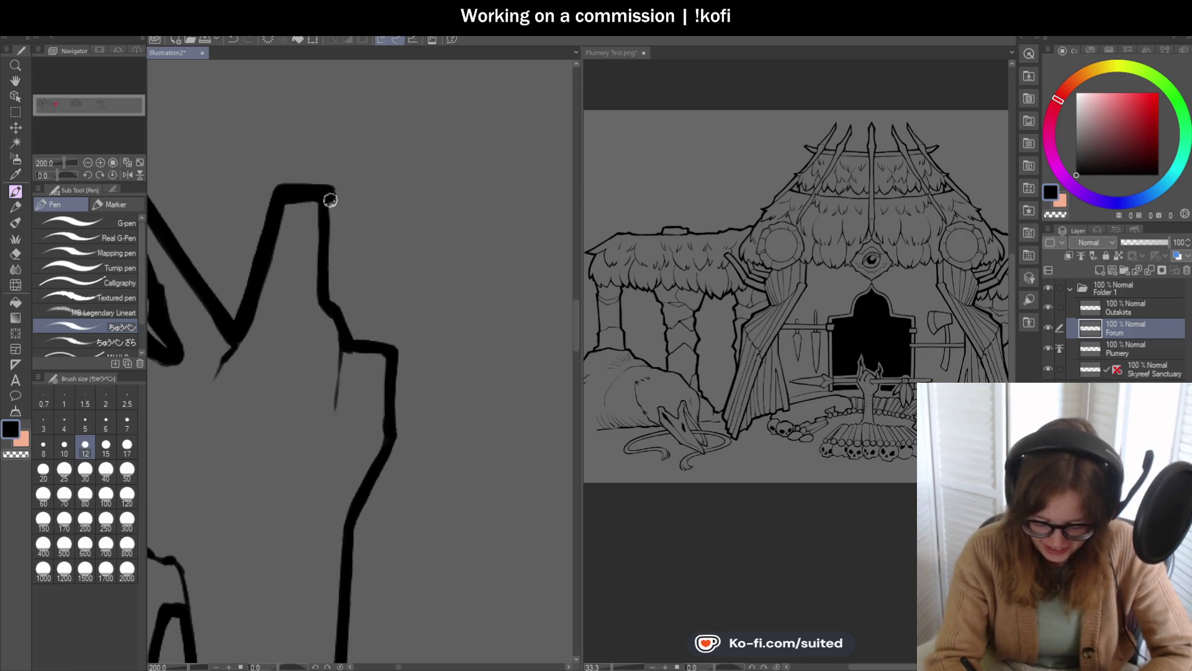
pyautogui.scroll(3, 386, 306)
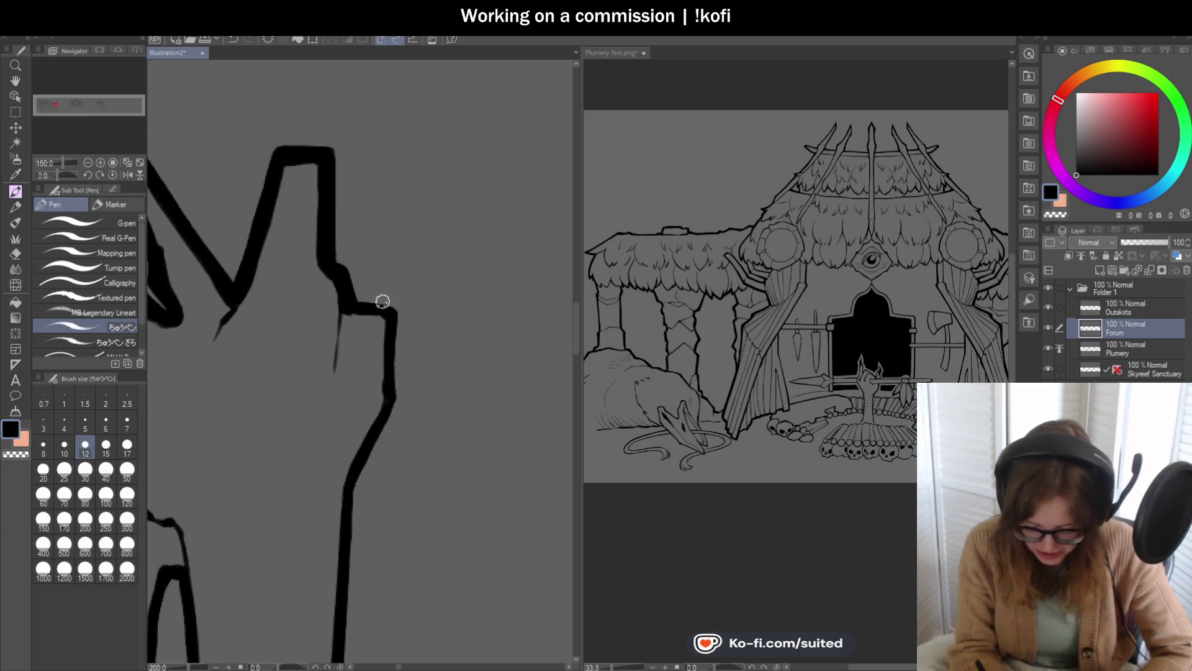
pyautogui.moveTo(327, 298); pyautogui.dragTo(426, 315)
pyautogui.scroll(-3, 383, 393)
pyautogui.scroll(3, 335, 186)
pyautogui.moveTo(335, 187); pyautogui.dragTo(331, 353)
# Step: Thicken the pillar's long vertical right edge down to the diamond joint, redoing one stroke
pyautogui.scroll(-5, 442, 226)
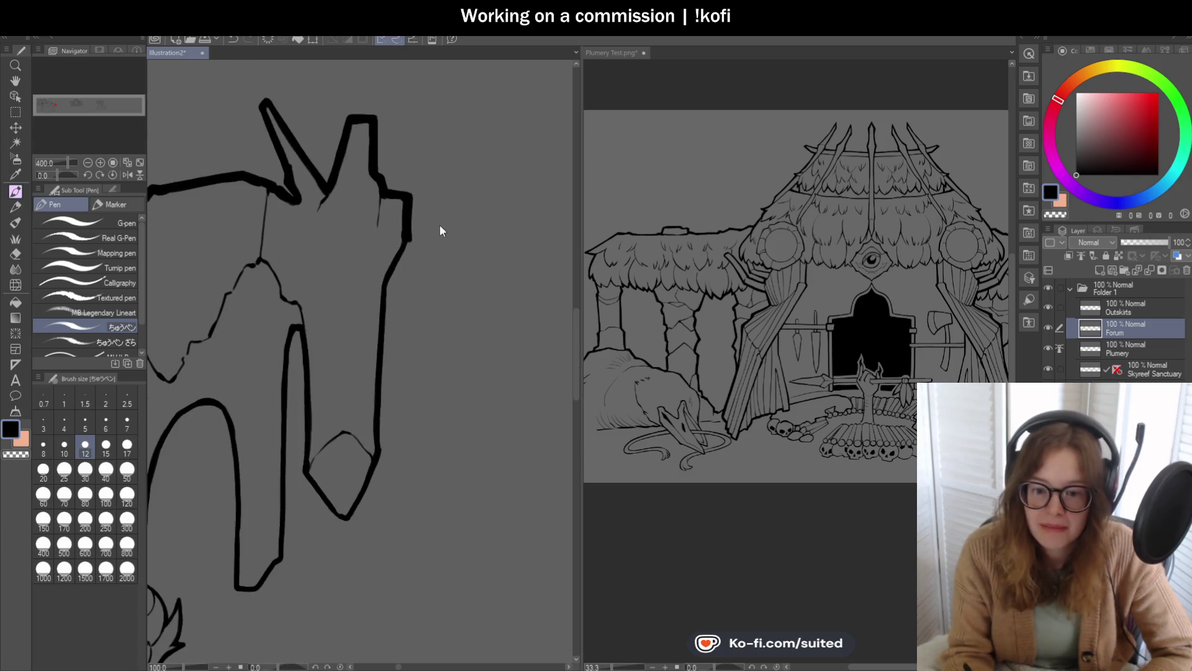
pyautogui.scroll(1, 404, 313)
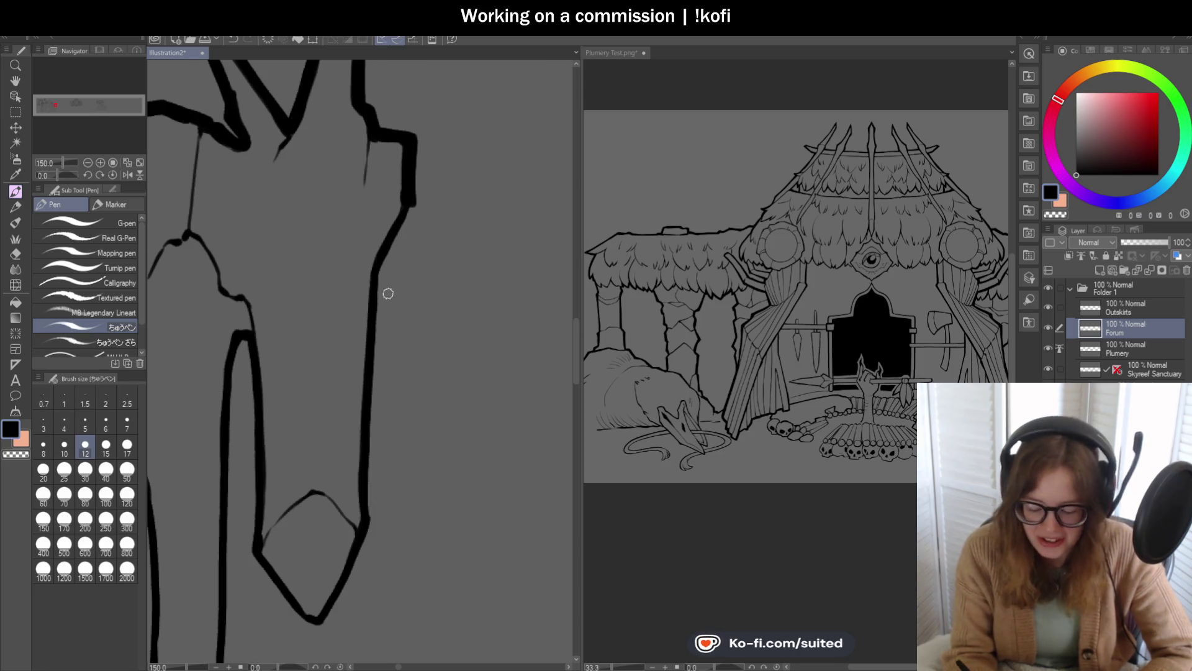
pyautogui.scroll(1, 388, 293)
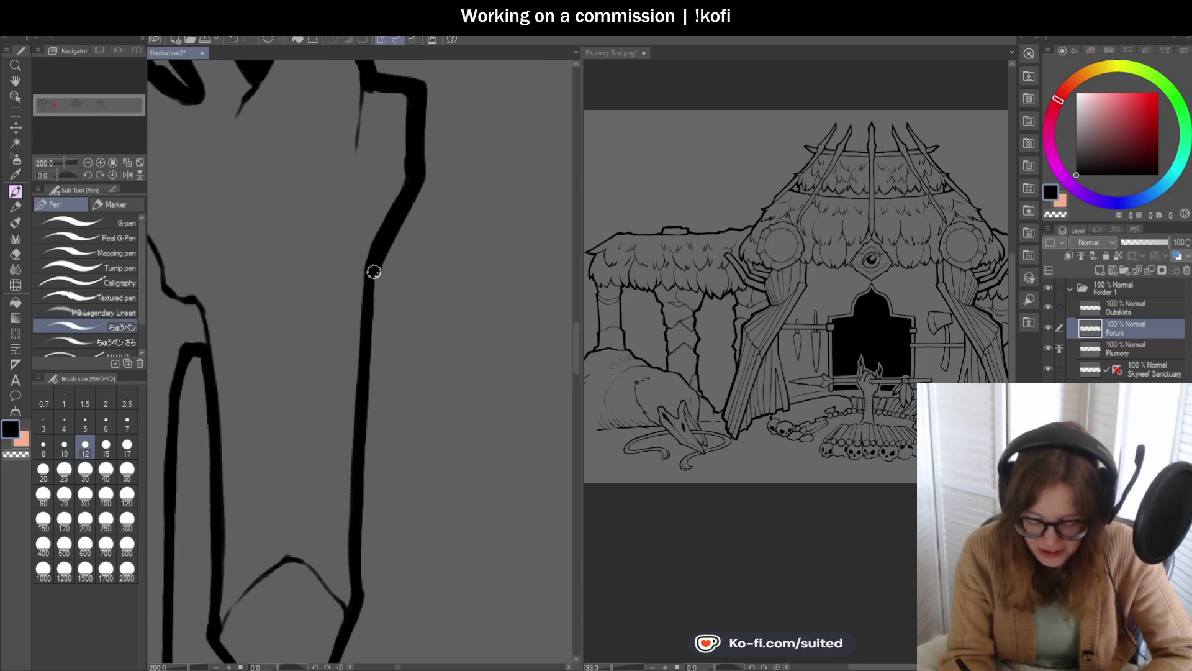
pyautogui.scroll(-2, 424, 212)
pyautogui.scroll(1, 405, 277)
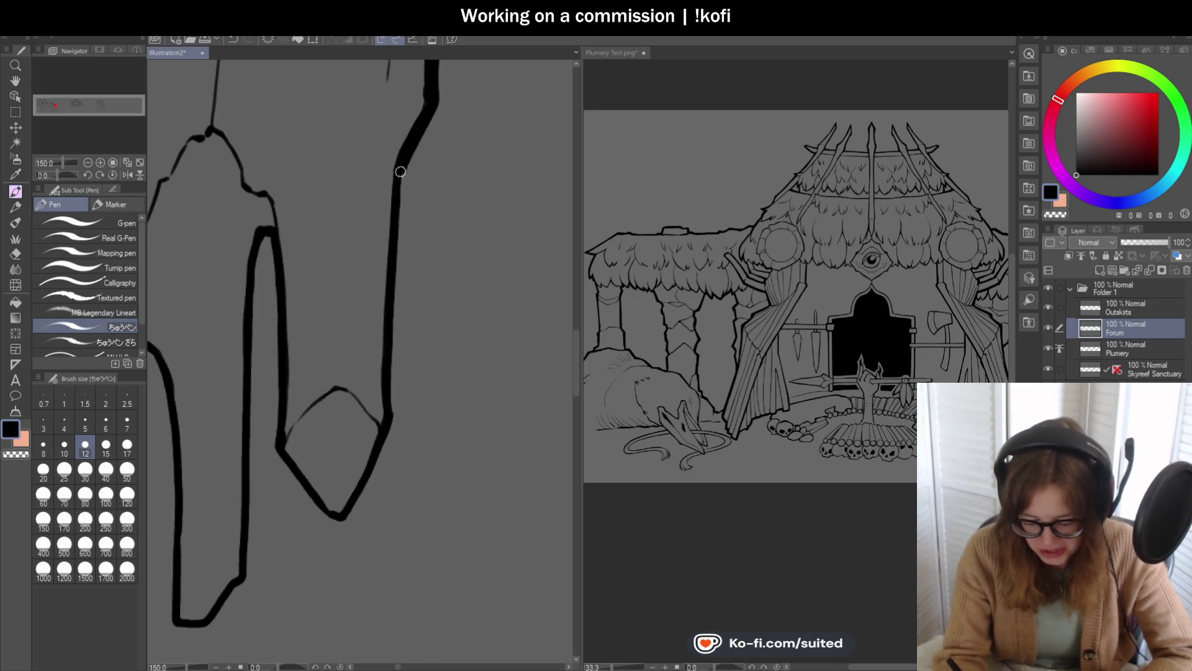
pyautogui.moveTo(398, 231); pyautogui.dragTo(396, 317)
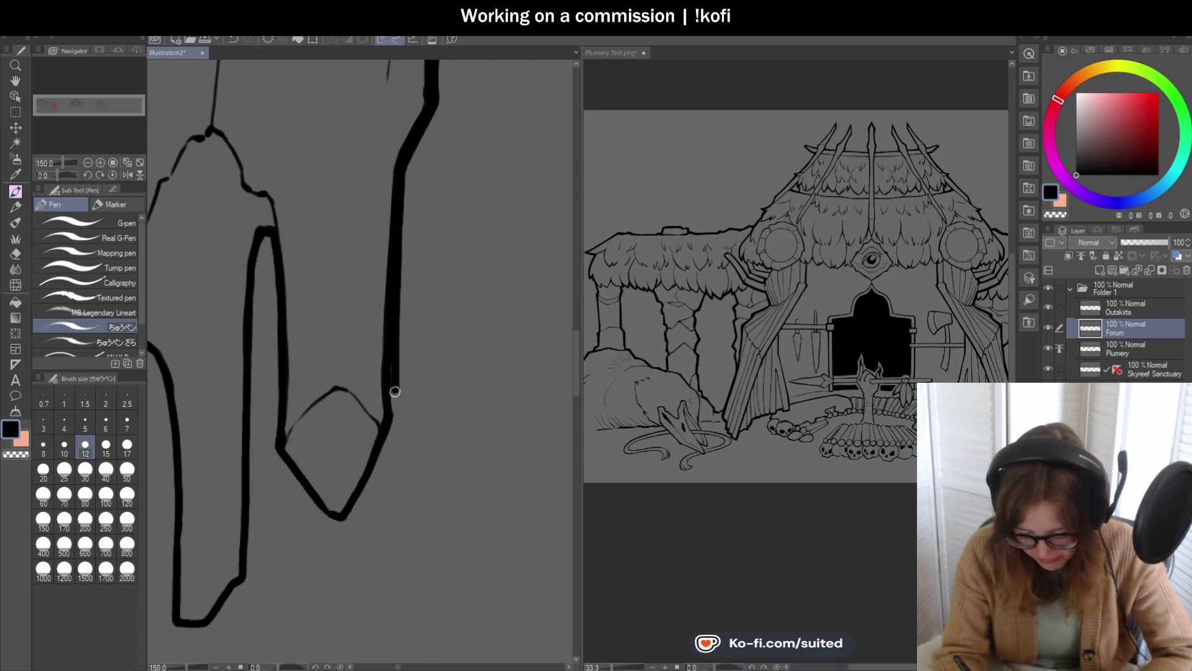
pyautogui.hotkey('ctrl', 'z')
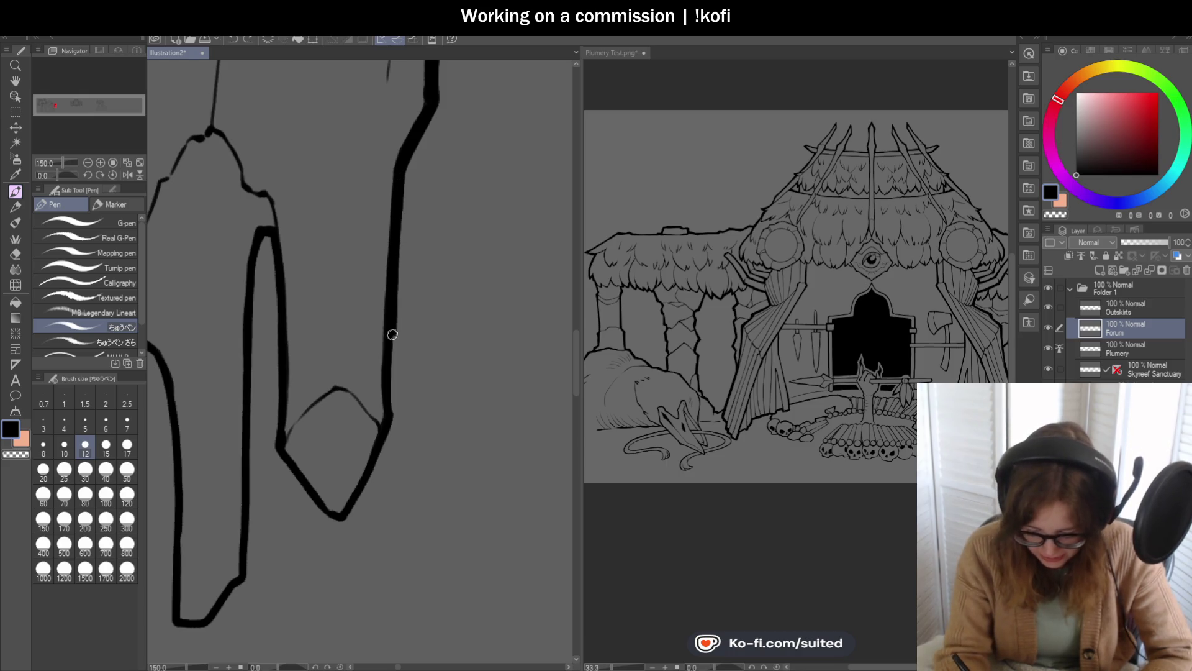
pyautogui.moveTo(392, 395); pyautogui.dragTo(387, 417)
pyautogui.scroll(-2, 429, 311)
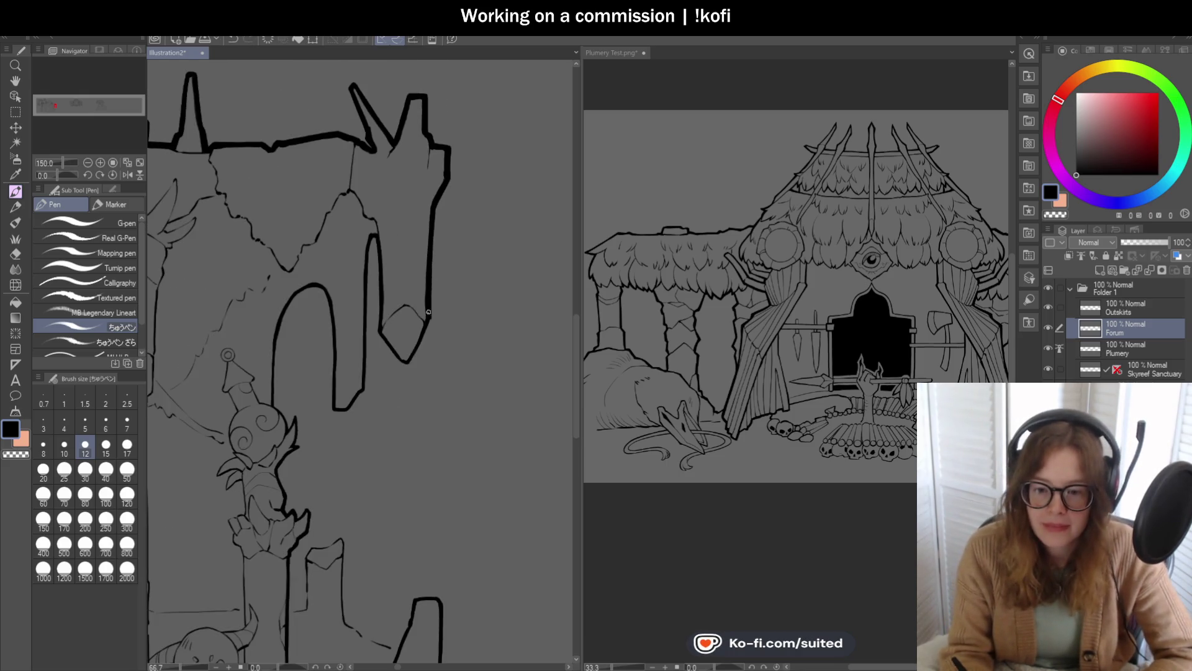
# Step: Thicken the V's left diagonal below the diamond notch and ink both sides of the tall arch
pyautogui.scroll(3, 422, 372)
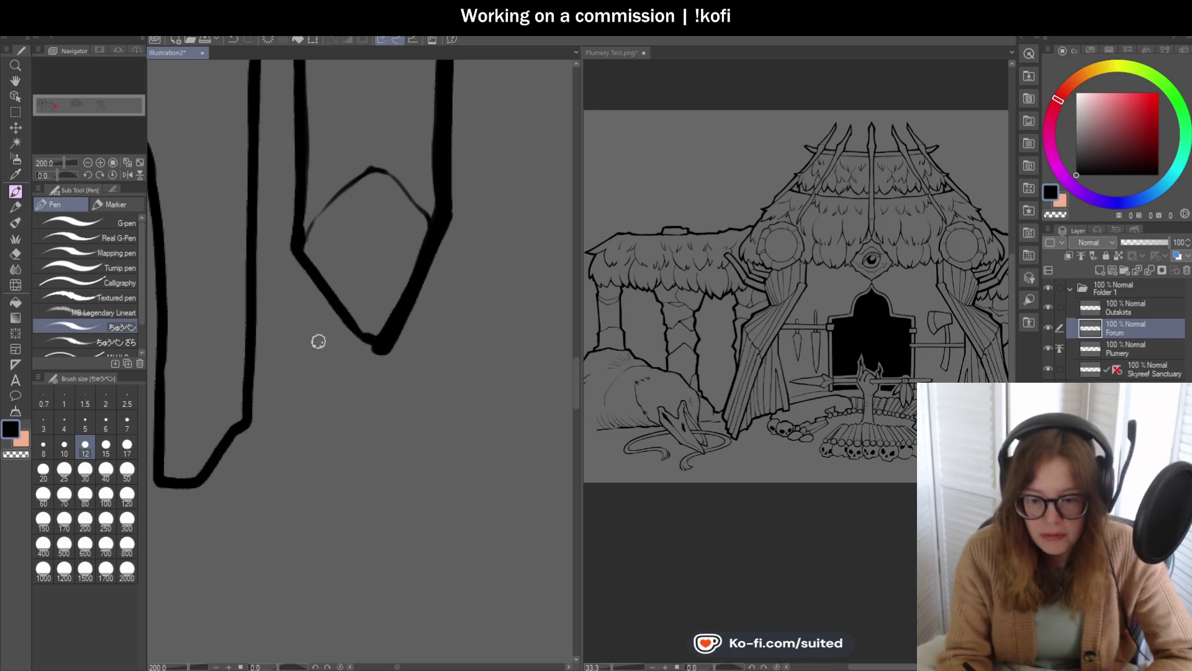
pyautogui.scroll(3, 358, 321)
pyautogui.moveTo(223, 186)
pyautogui.mouseDown()
pyautogui.moveTo(340, 354)
pyautogui.moveTo(386, 359)
pyautogui.mouseUp()
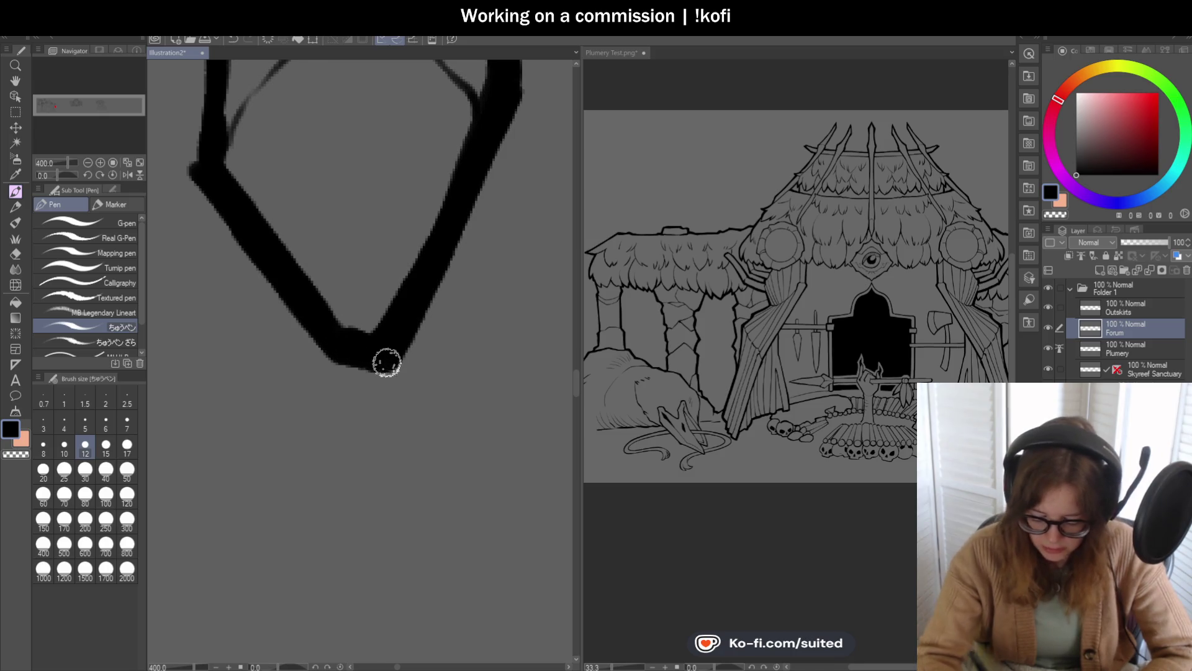
pyautogui.scroll(-4, 386, 358)
pyautogui.scroll(2, 346, 171)
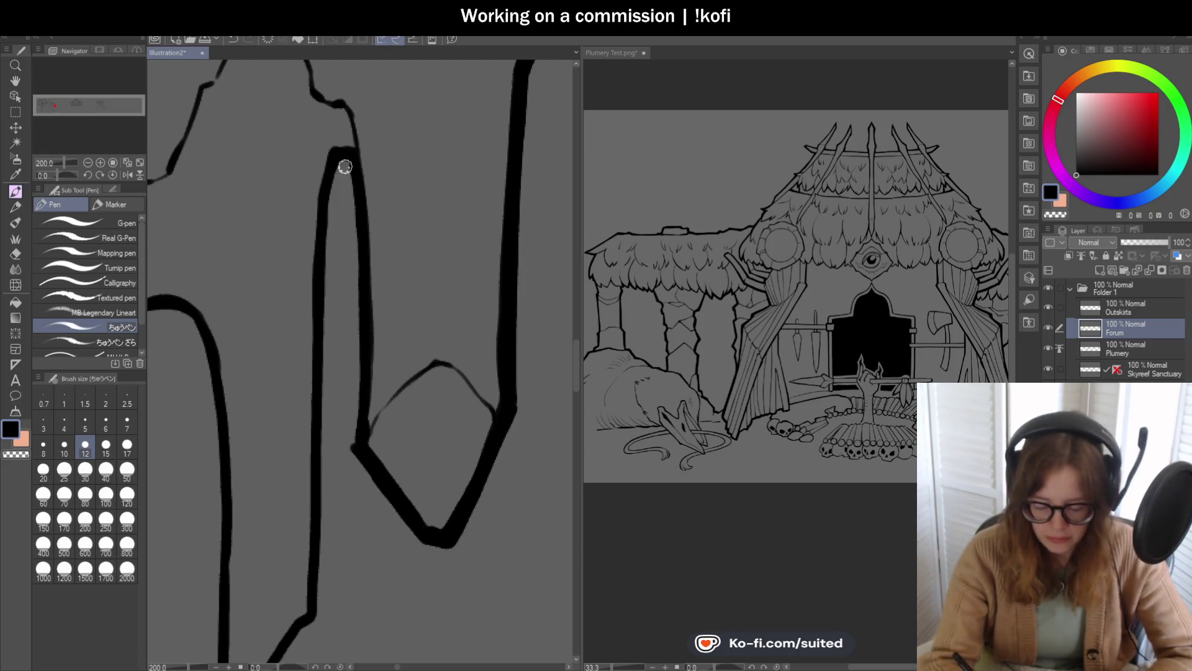
pyautogui.scroll(-1, 367, 180)
pyautogui.scroll(1, 348, 138)
pyautogui.moveTo(348, 138); pyautogui.dragTo(356, 413)
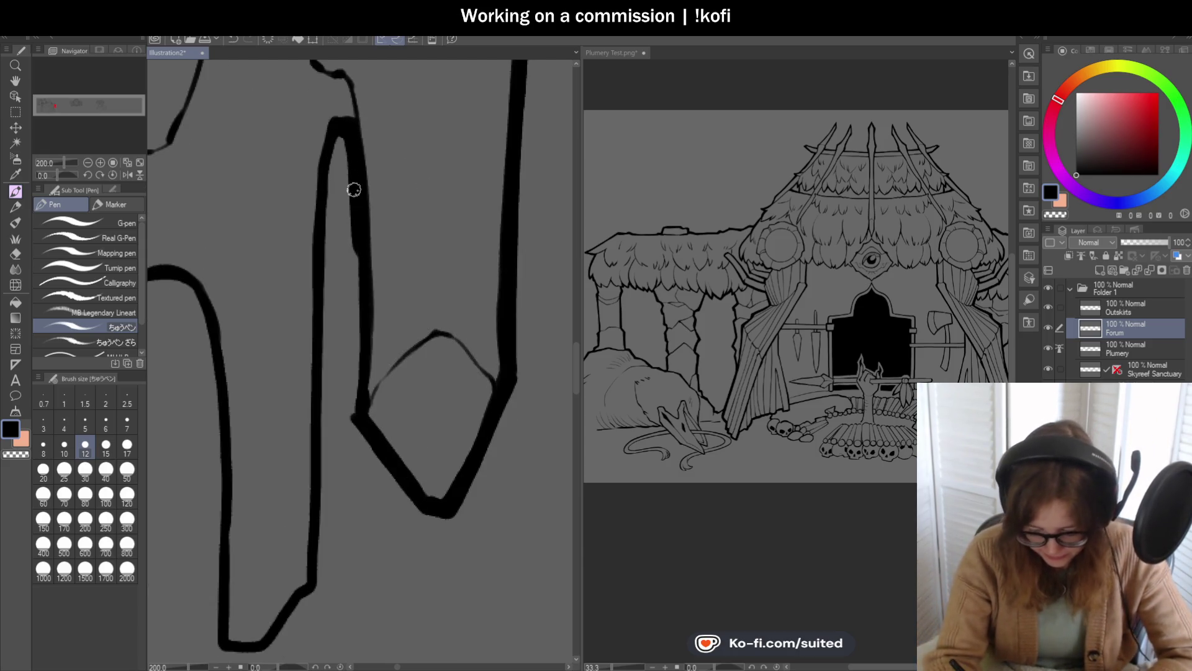
pyautogui.scroll(-1, 373, 180)
pyautogui.scroll(1, 377, 175)
pyautogui.moveTo(352, 148); pyautogui.dragTo(327, 307)
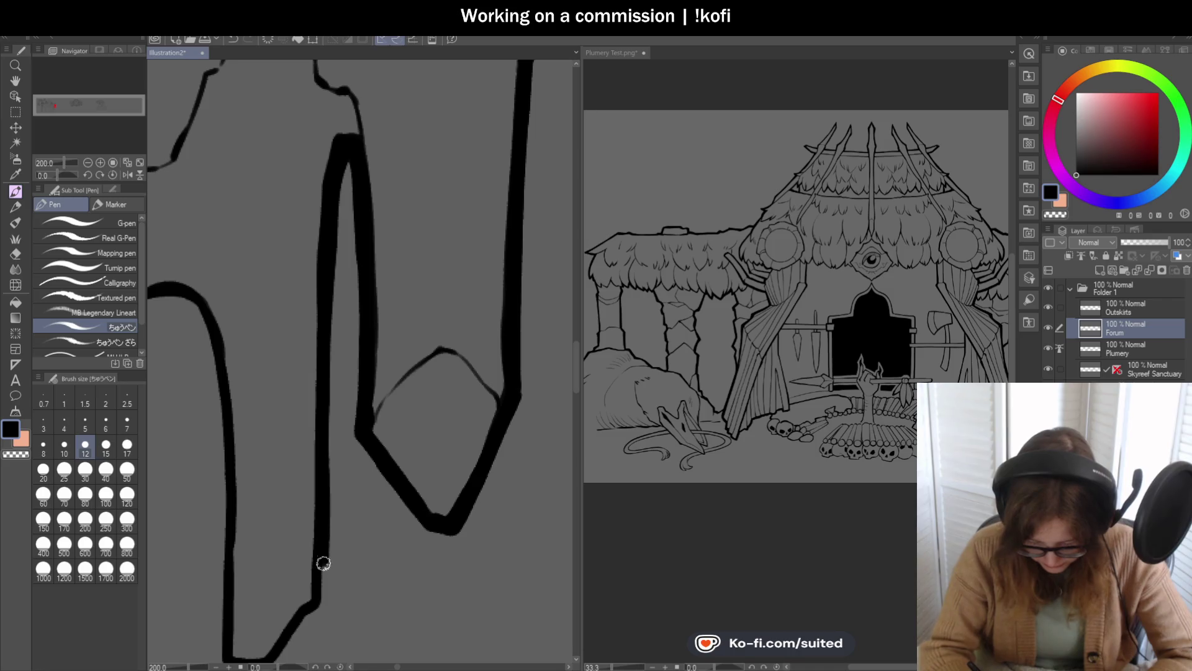
pyautogui.scroll(-1, 447, 186)
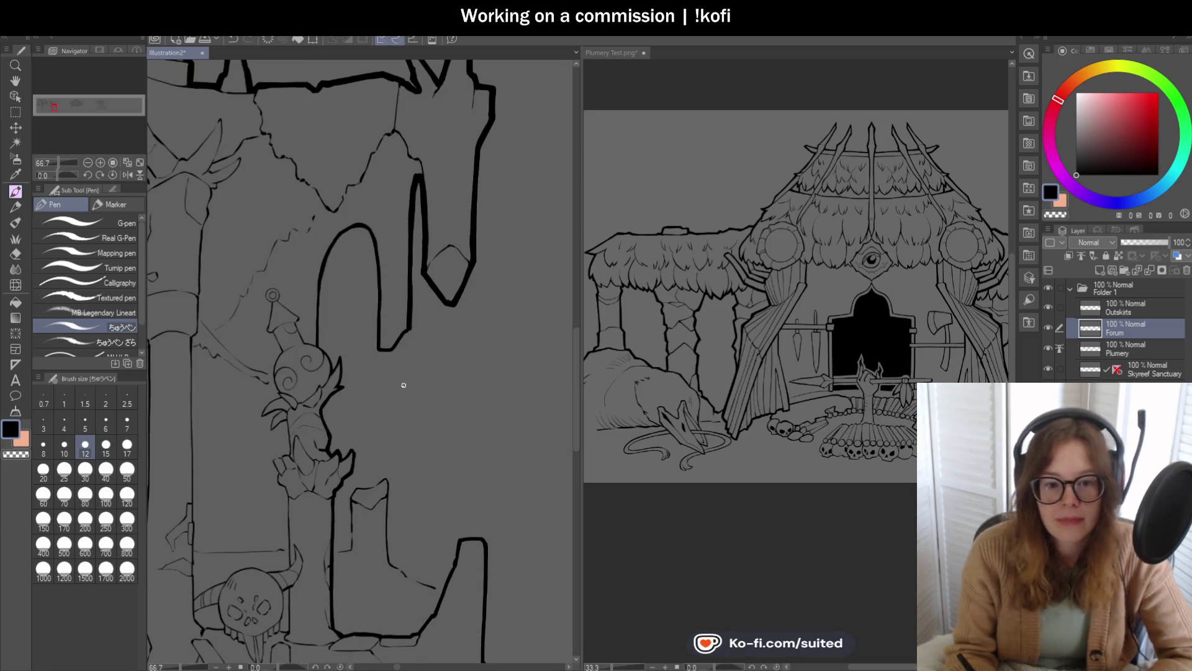
# Step: Join the arch's right line to the bottom of the loop ornament
pyautogui.scroll(-1, 405, 397)
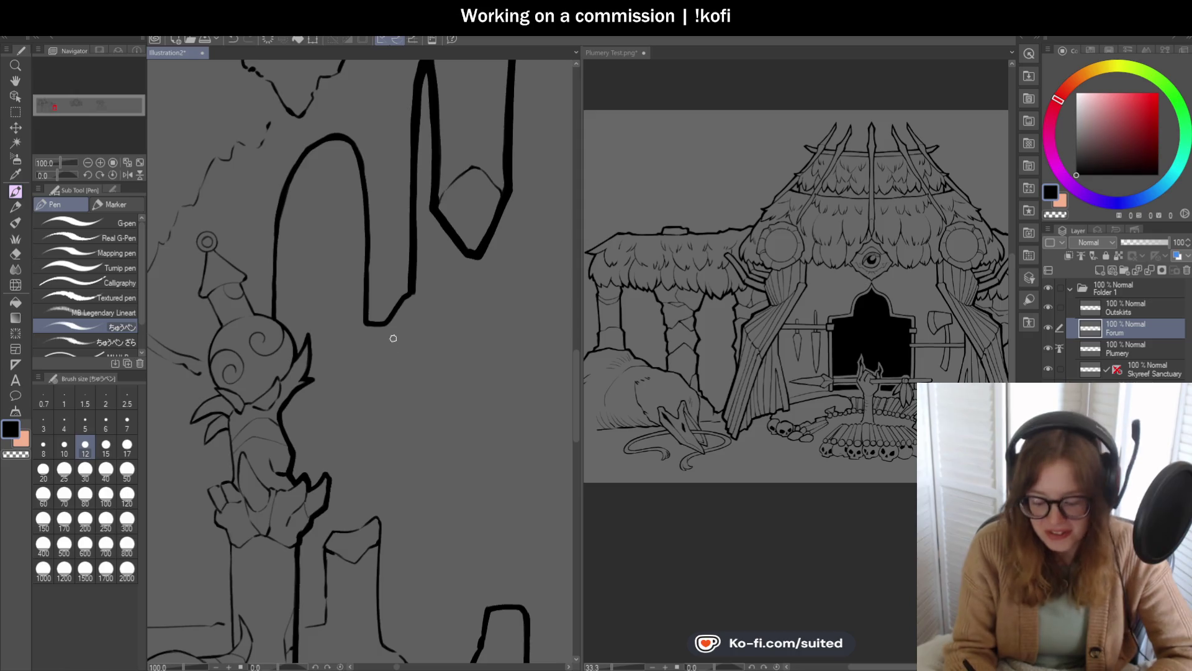
pyautogui.scroll(2, 398, 329)
pyautogui.scroll(2, 398, 328)
pyautogui.moveTo(422, 273)
pyautogui.mouseDown()
pyautogui.moveTo(295, 417)
pyautogui.moveTo(229, 401)
pyautogui.mouseUp()
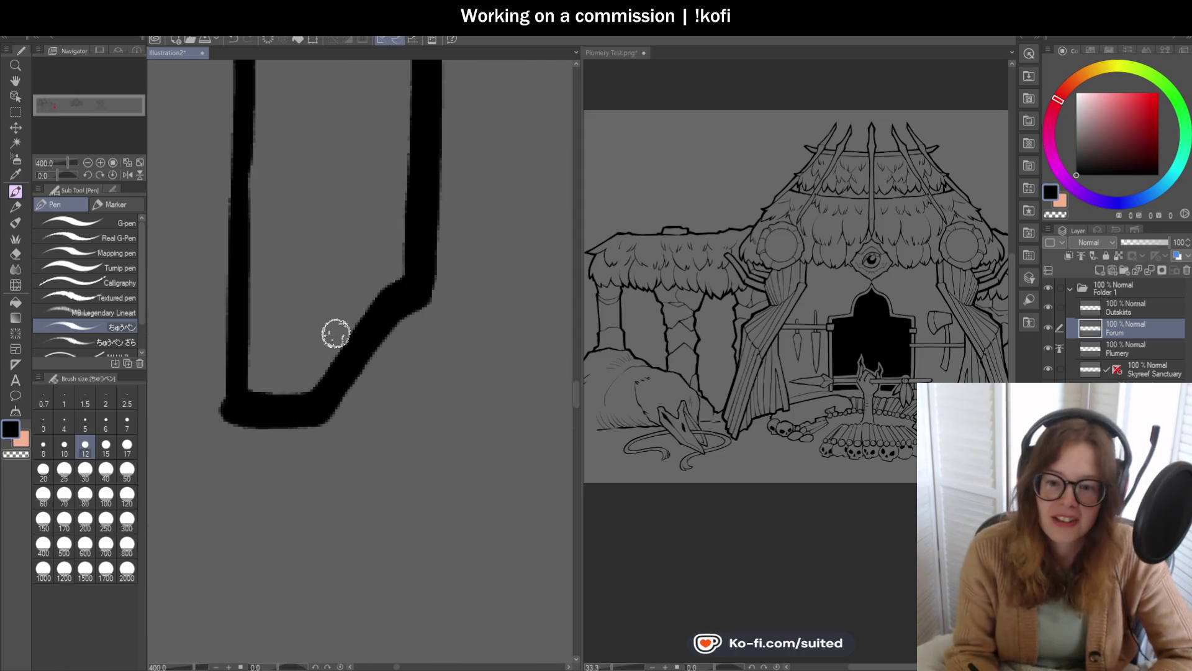
# Step: Thicken the arch's left side with bold strokes down to the swirled ornament
pyautogui.scroll(-3, 320, 339)
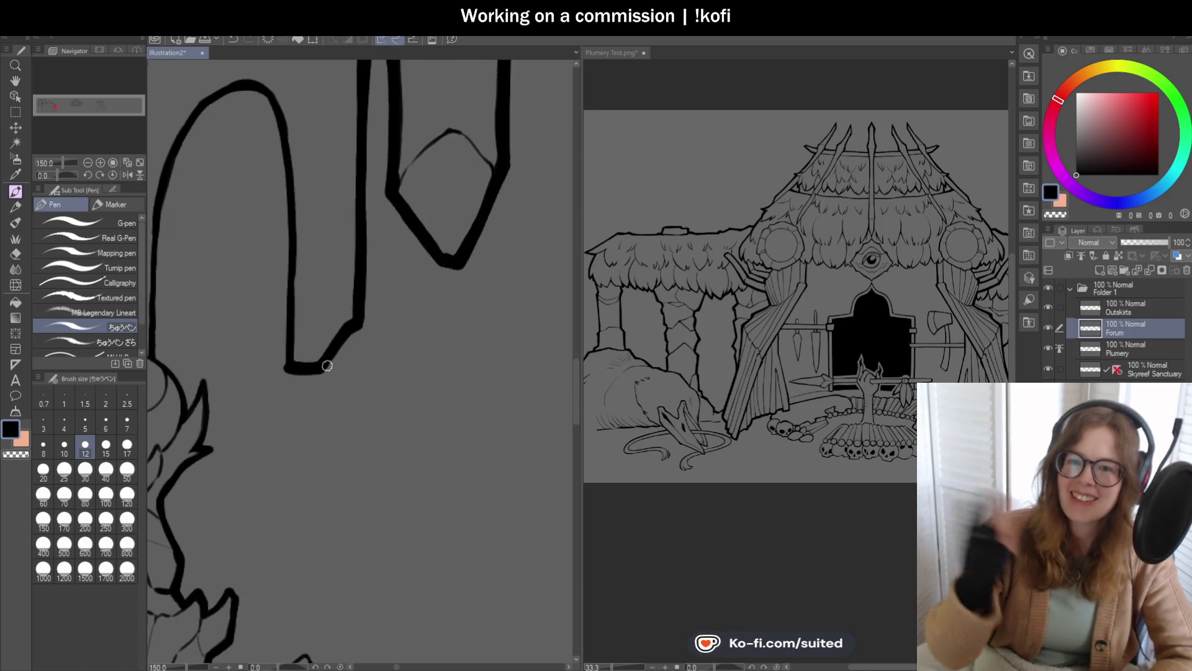
pyautogui.scroll(-2, 301, 293)
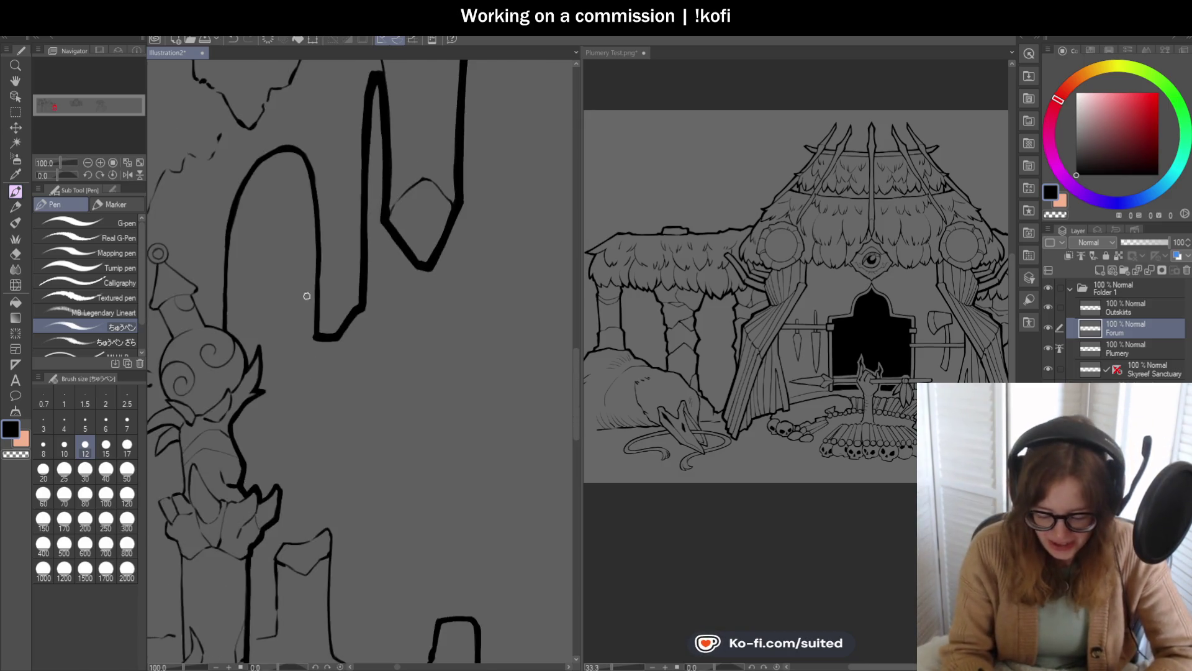
pyautogui.scroll(3, 297, 157)
pyautogui.scroll(1, 298, 157)
pyautogui.moveTo(277, 101)
pyautogui.mouseDown()
pyautogui.moveTo(318, 333)
pyautogui.moveTo(314, 479)
pyautogui.mouseUp()
pyautogui.scroll(-2, 314, 478)
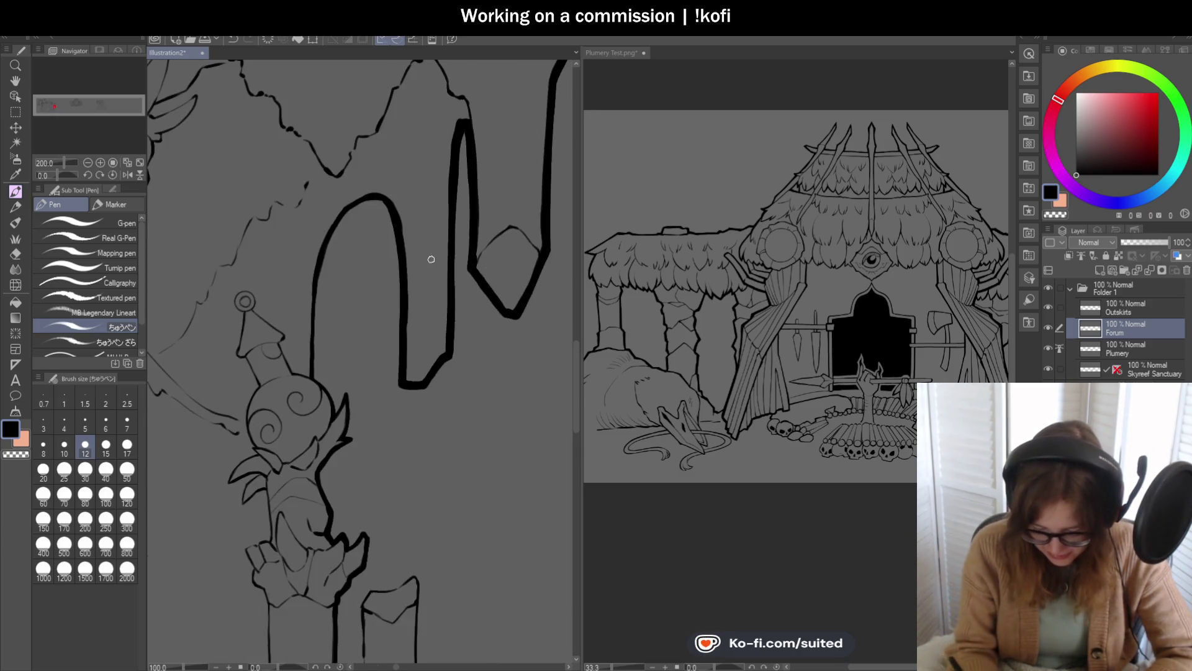
pyautogui.scroll(2, 385, 199)
pyautogui.moveTo(352, 189); pyautogui.dragTo(250, 360)
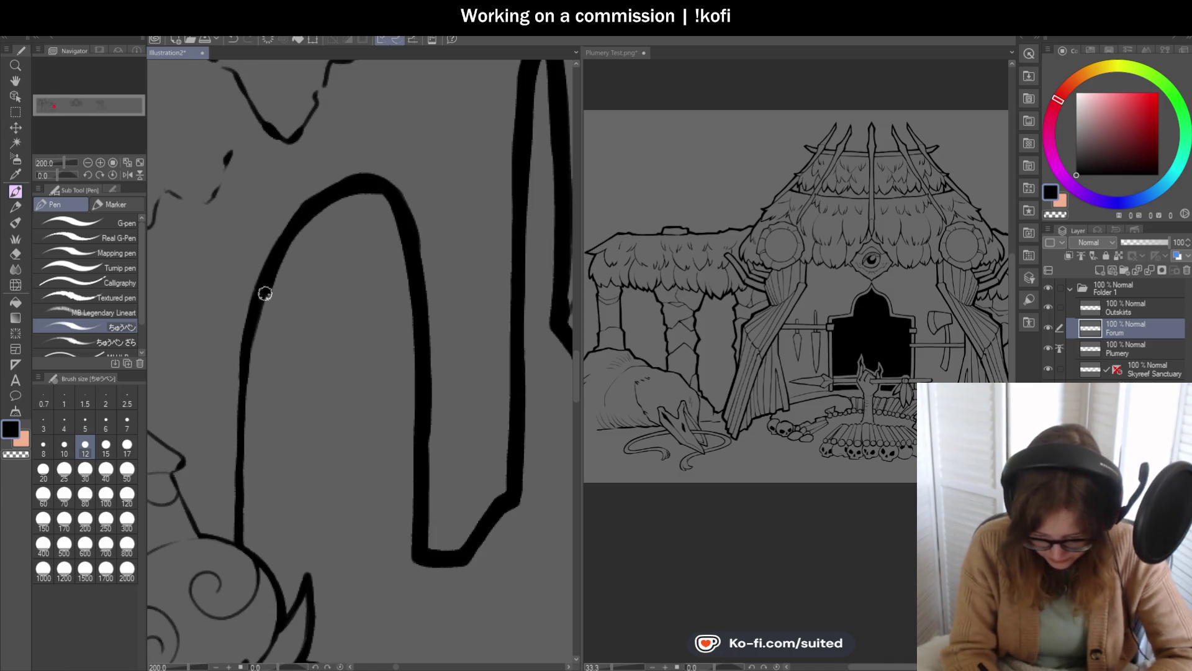
pyautogui.moveTo(246, 408); pyautogui.dragTo(244, 553)
pyautogui.scroll(-2, 316, 324)
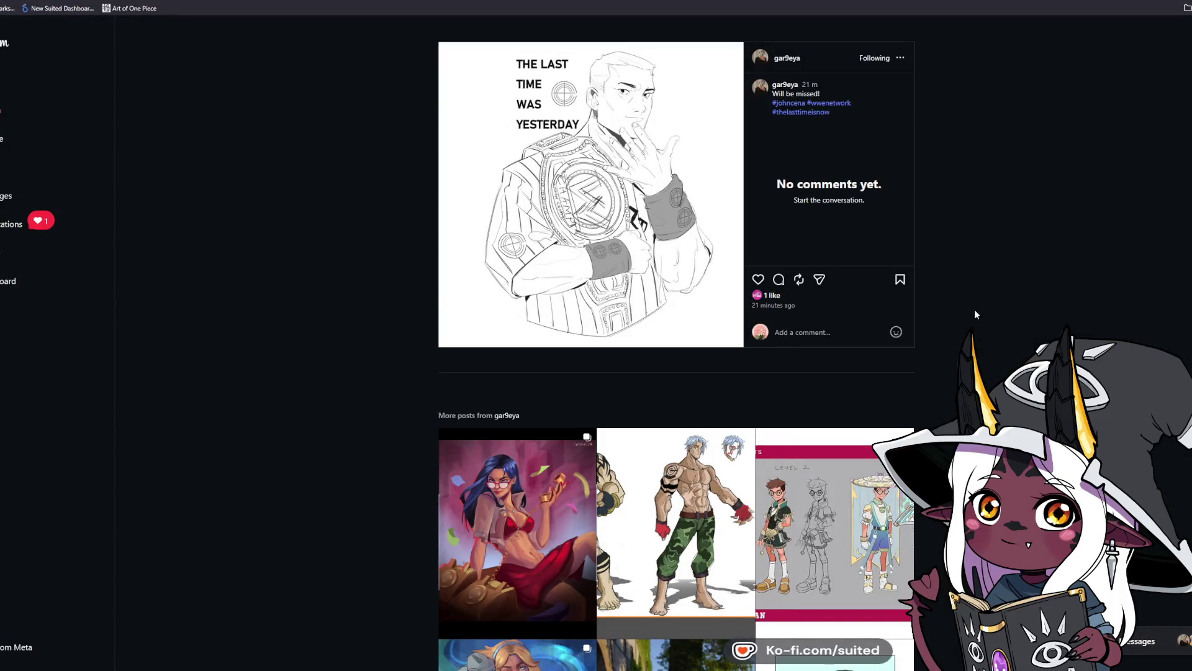
# Step: Like the wrestler line-art post in the browser, raising it to 2 likes
pyautogui.click(757, 283)
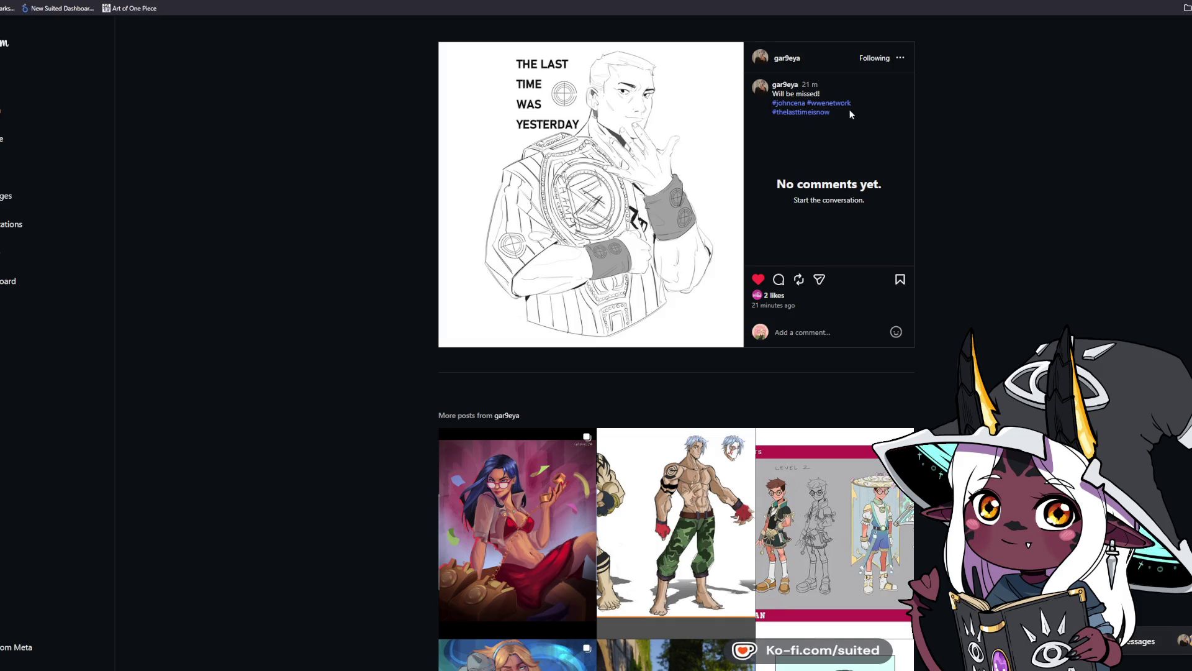
# Step: Open the artist's Instagram profile and the Project Kwaidan Akira concepts post
pyautogui.click(794, 56)
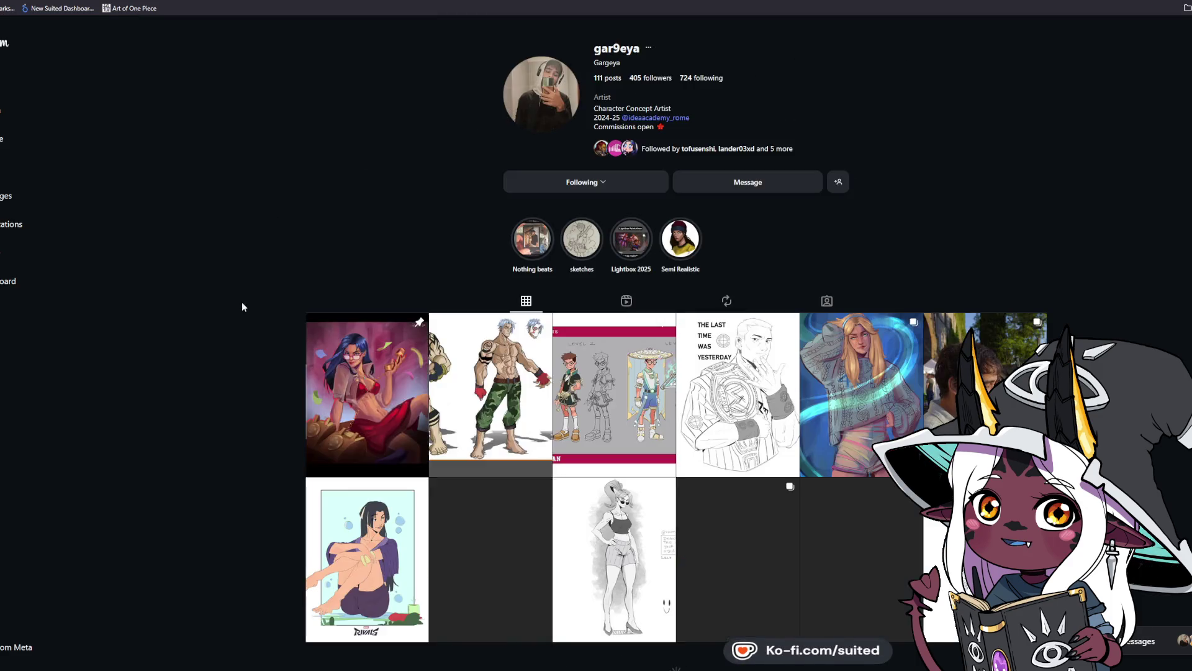
pyautogui.scroll(-2, 1024, 163)
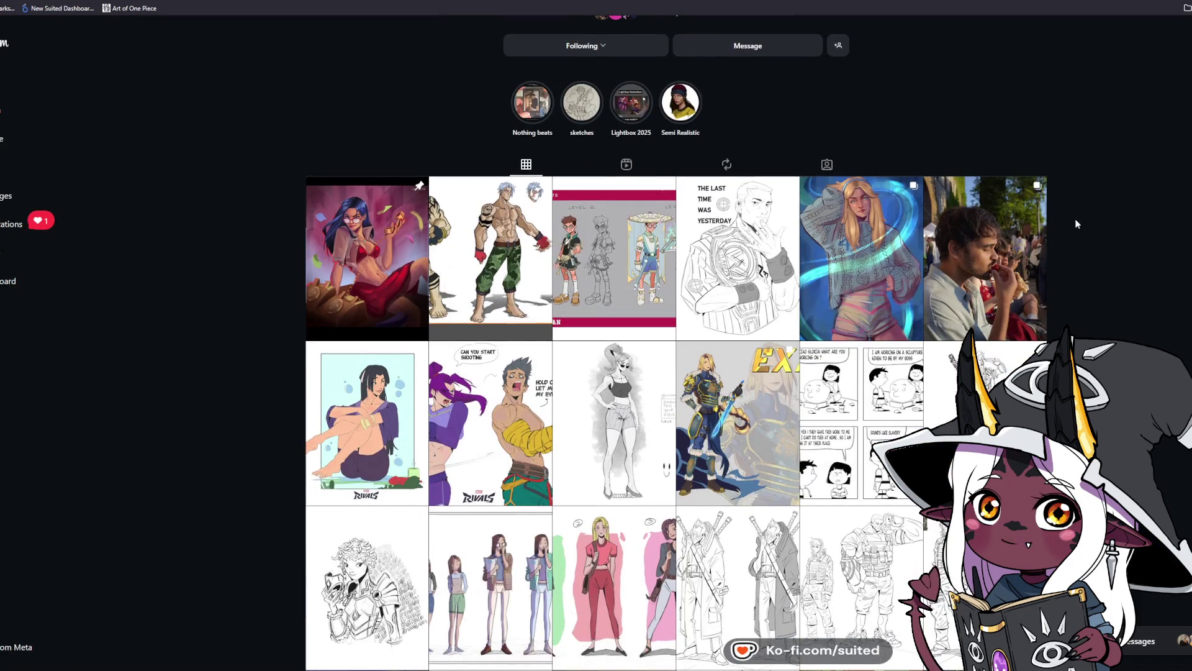
pyautogui.scroll(-2, 743, 244)
pyautogui.click(615, 155)
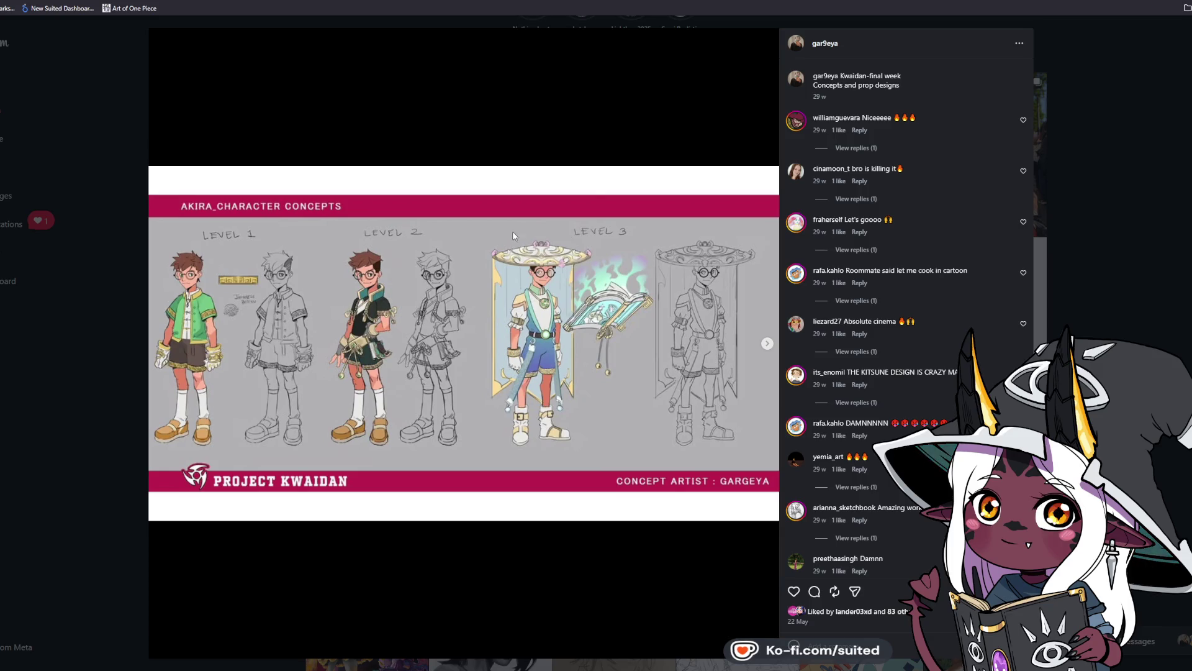
# Step: Browse the post's slides from Akira VFX through to the Monk concepts, then close it
pyautogui.click(766, 343)
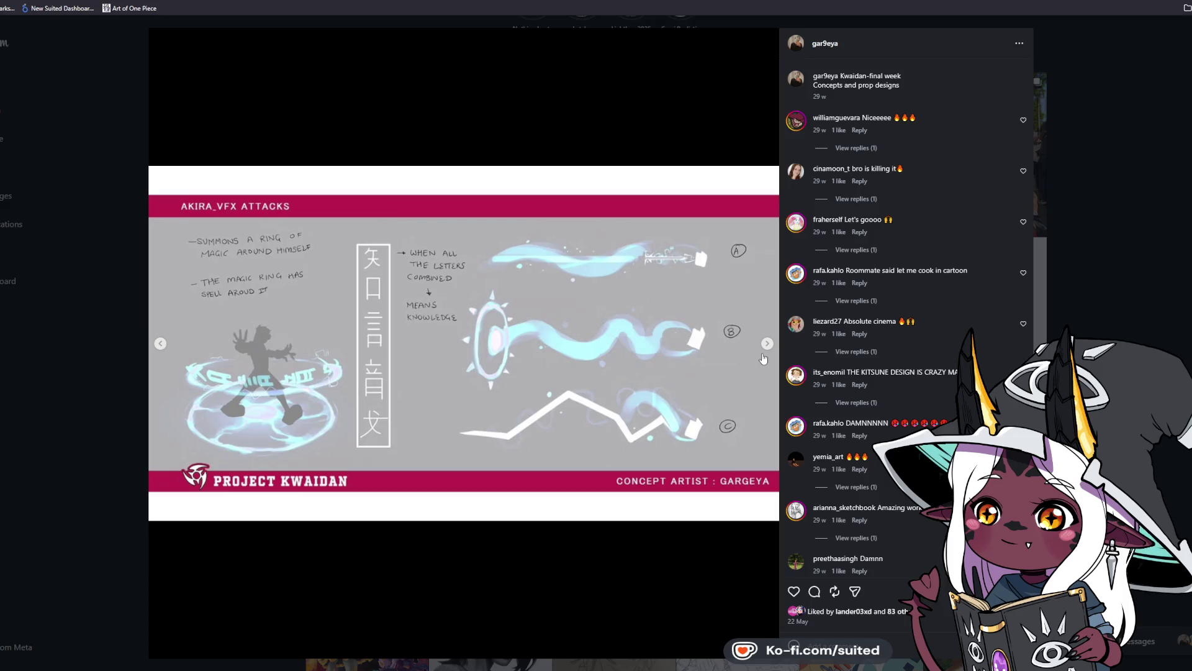
pyautogui.click(764, 354)
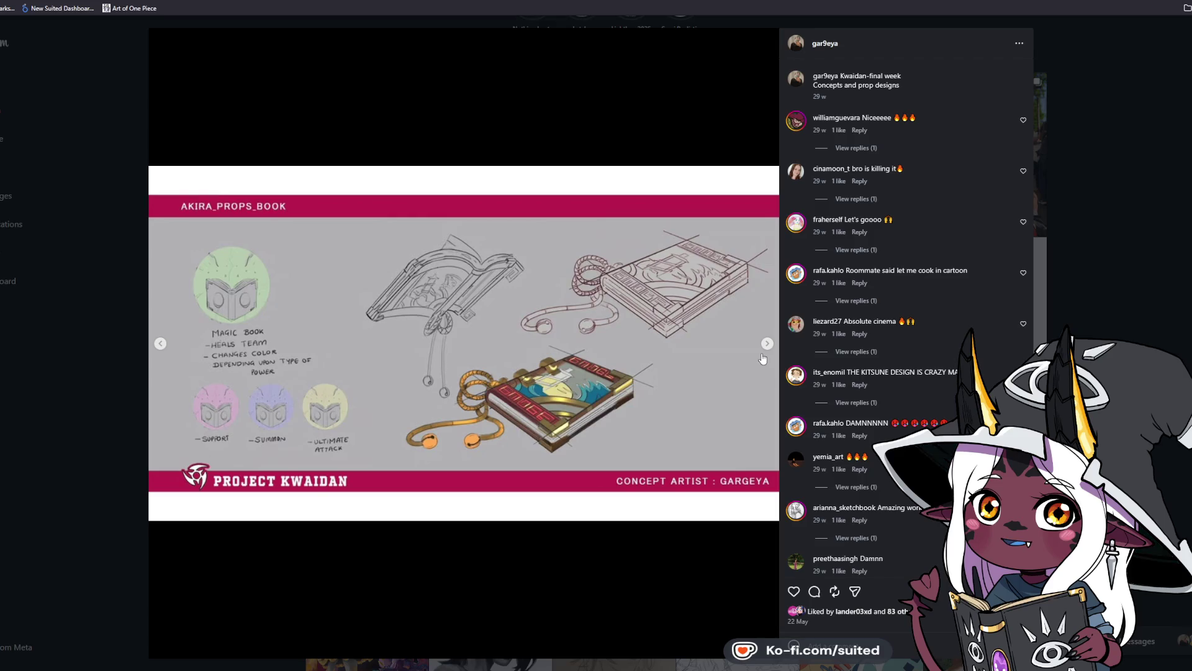
pyautogui.click(764, 353)
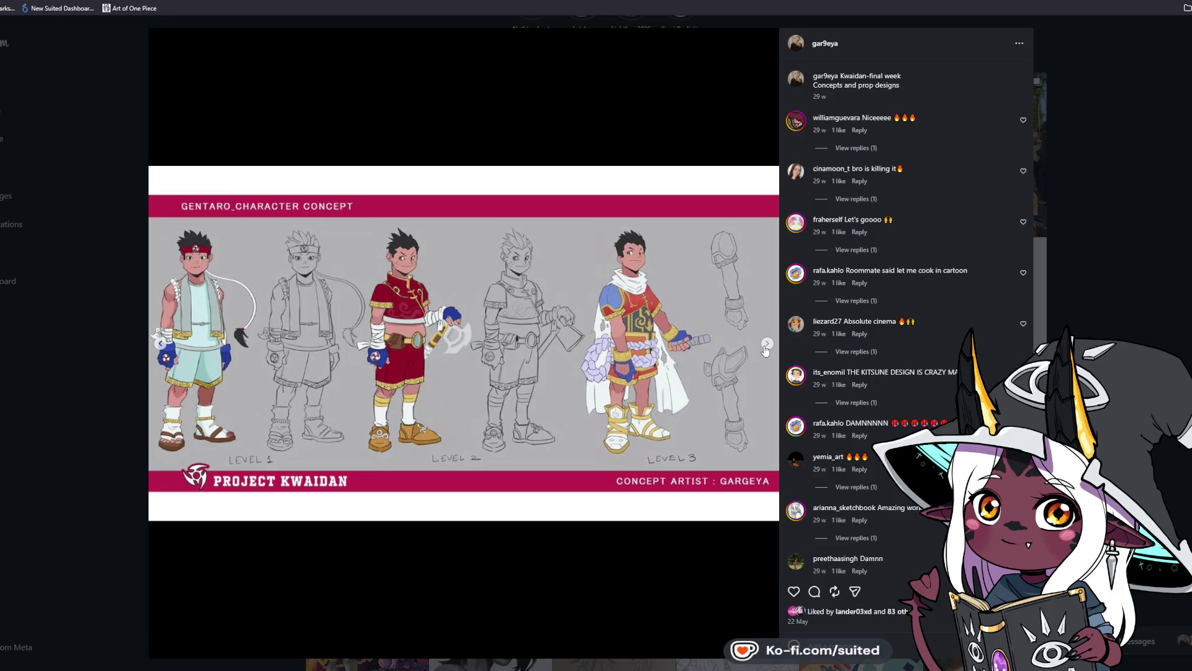
pyautogui.click(767, 345)
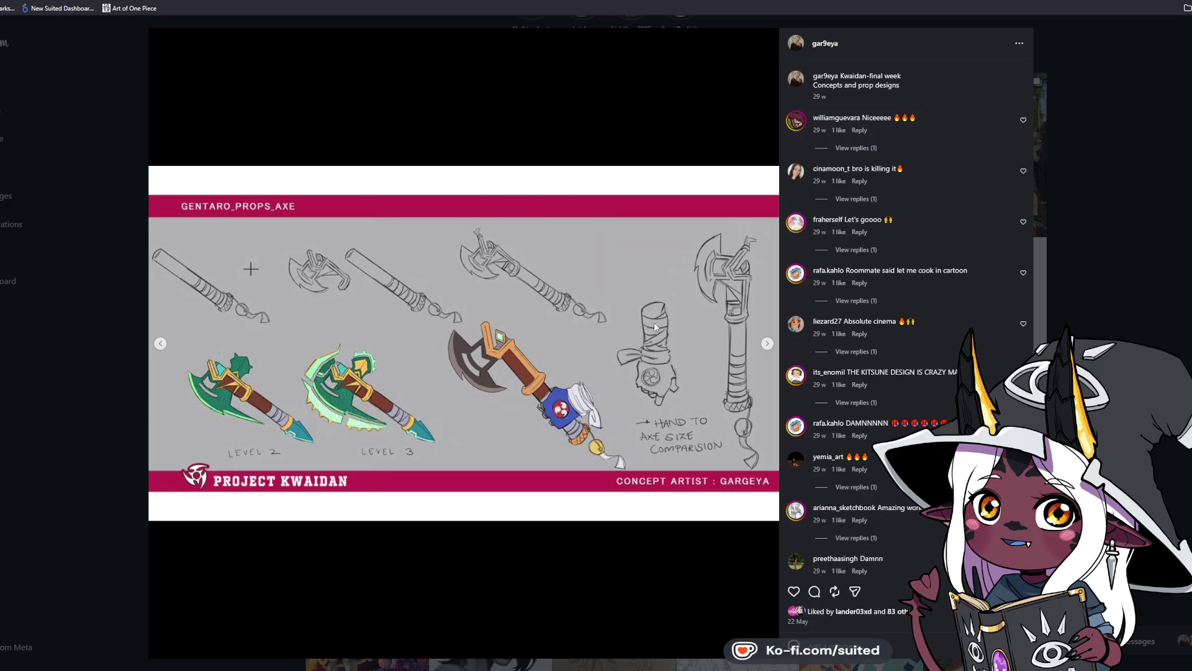
pyautogui.click(767, 345)
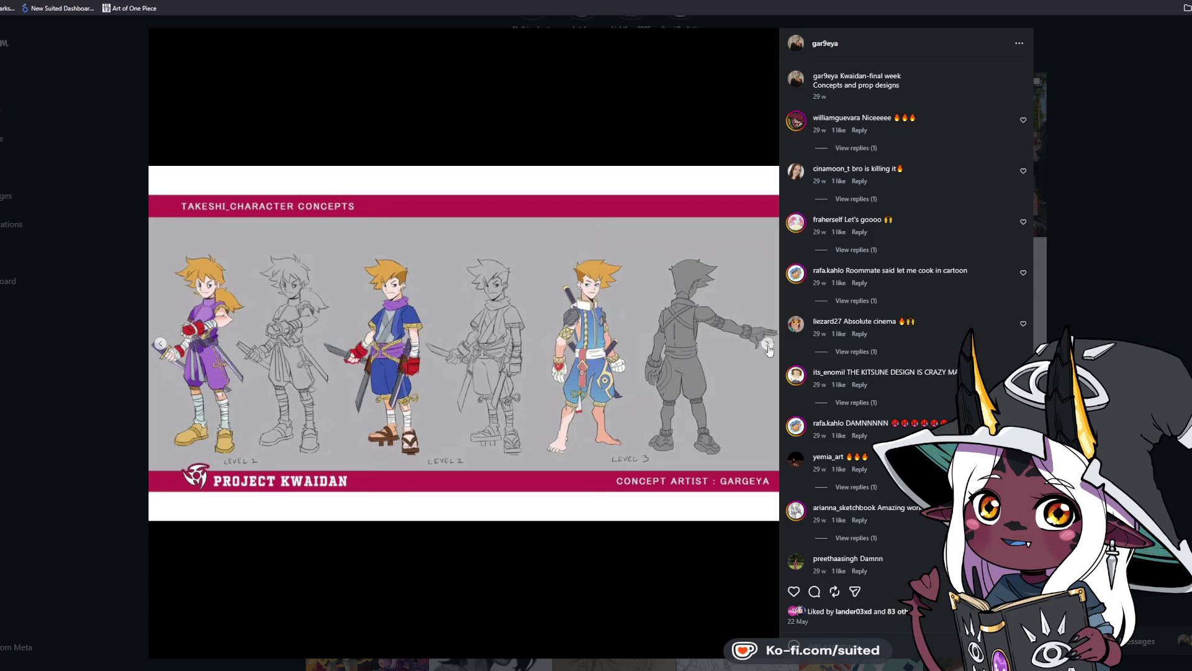
pyautogui.click(768, 348)
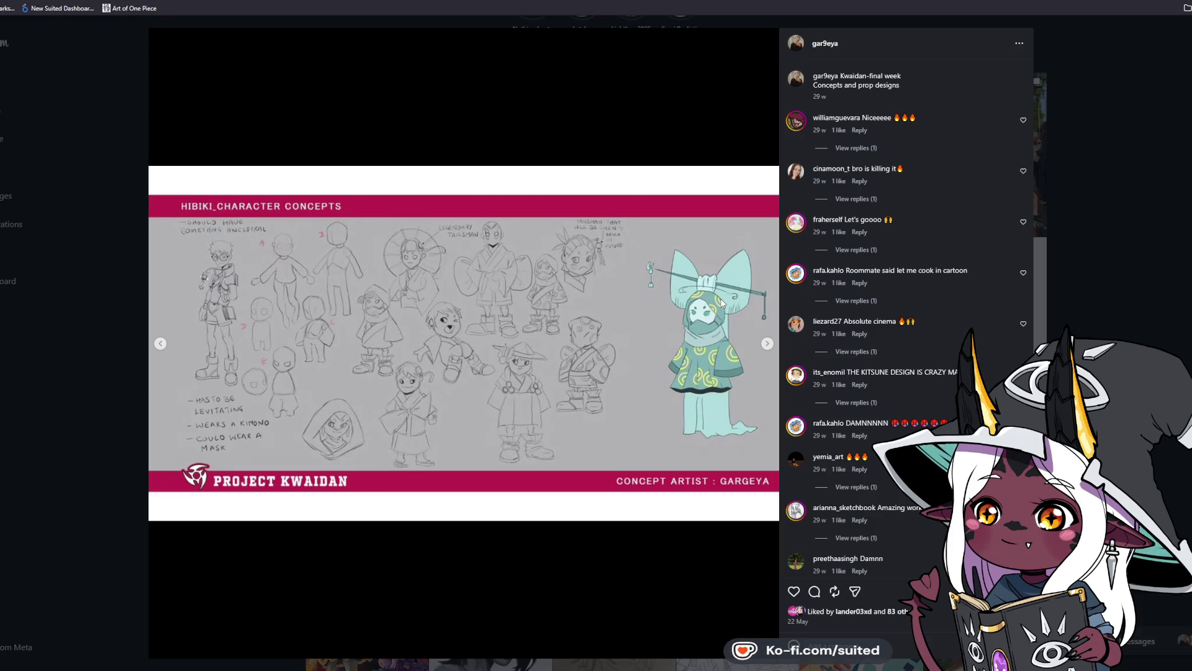
pyautogui.click(768, 345)
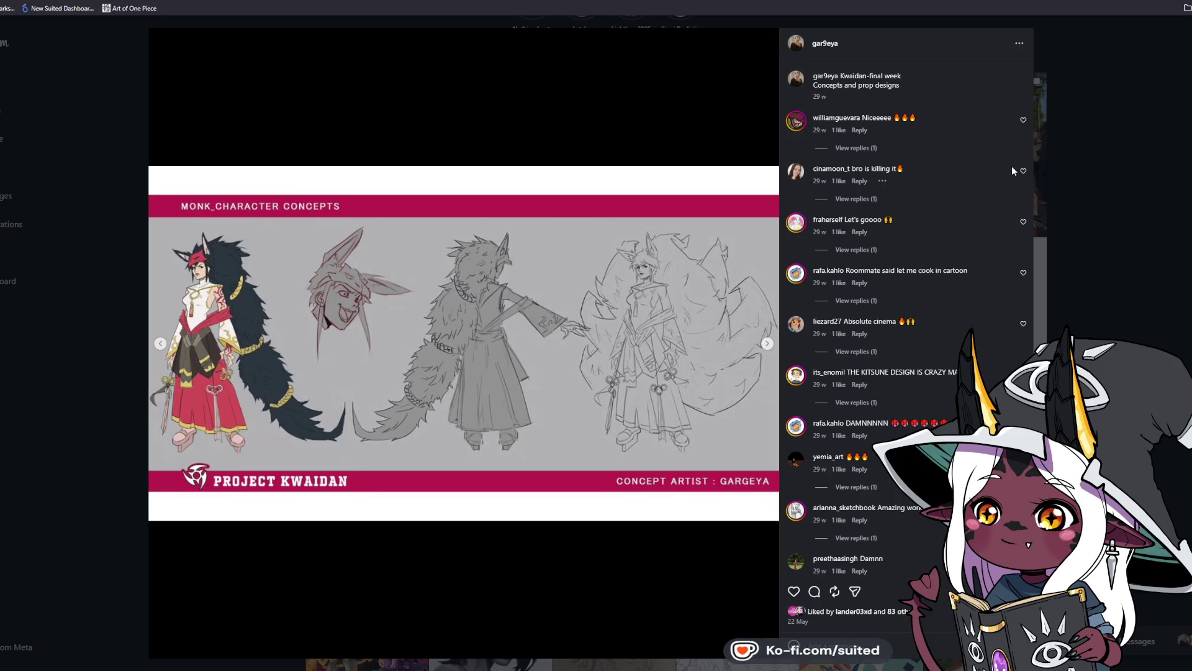
pyautogui.press('Escape')
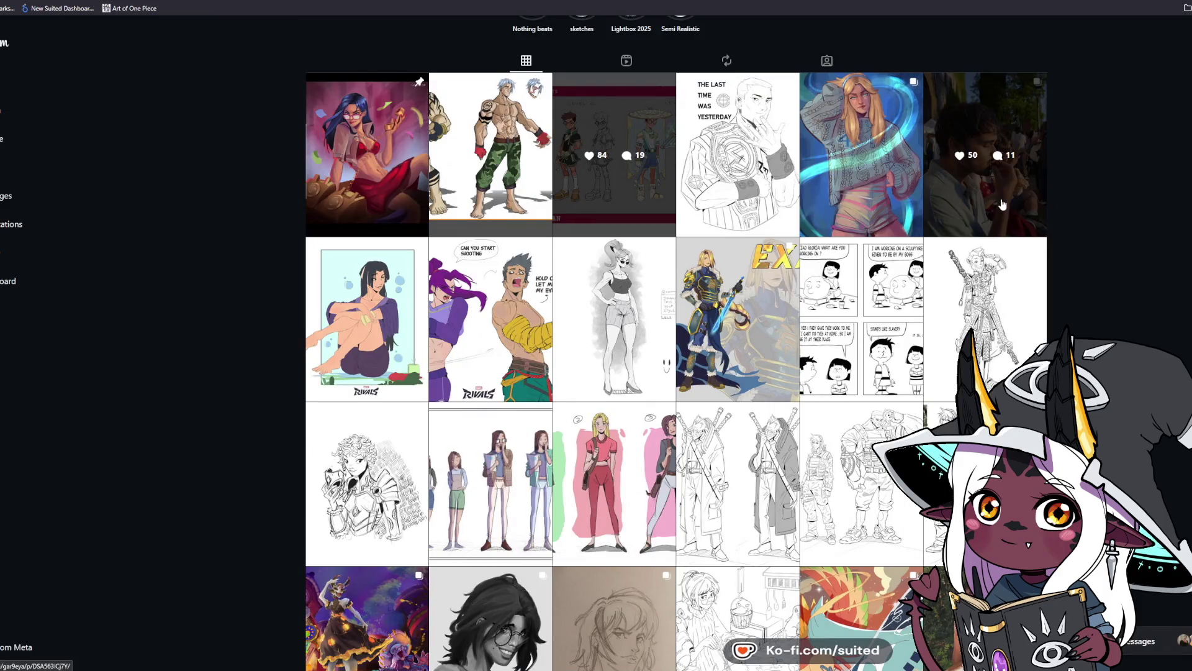
# Step: Dismiss the address-bar shortcut list and reopen the Project Kwaidan post on its Akira slide
pyautogui.hotkey('ctrl', 'l')
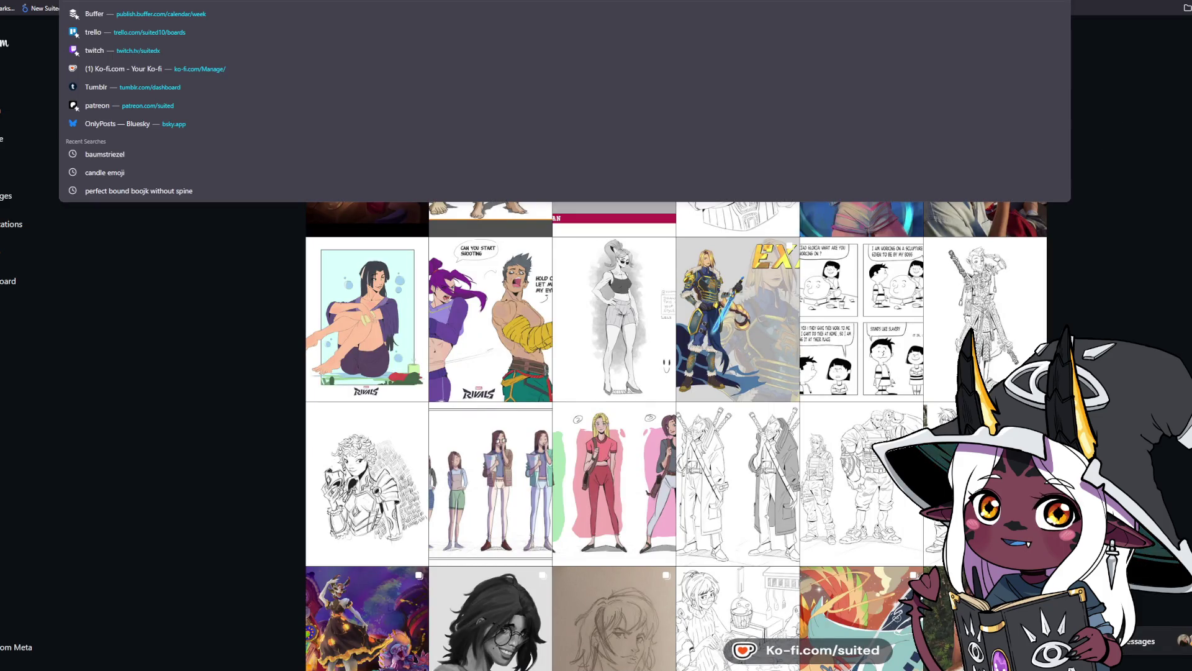
pyautogui.click(227, 428)
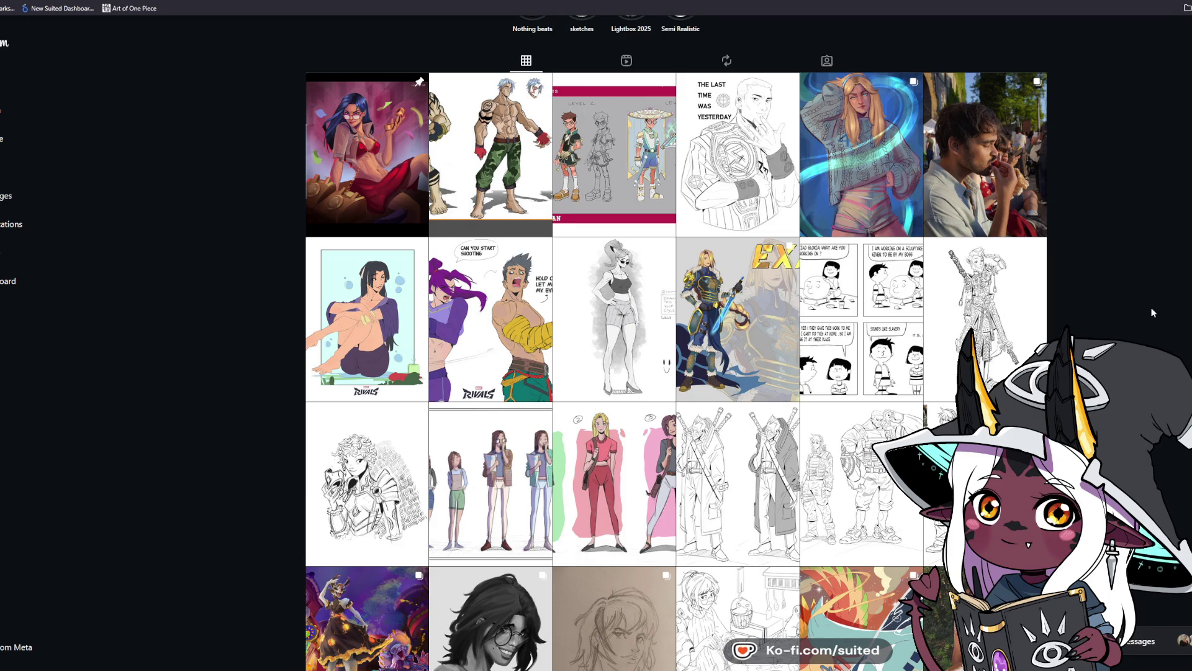
pyautogui.click(623, 213)
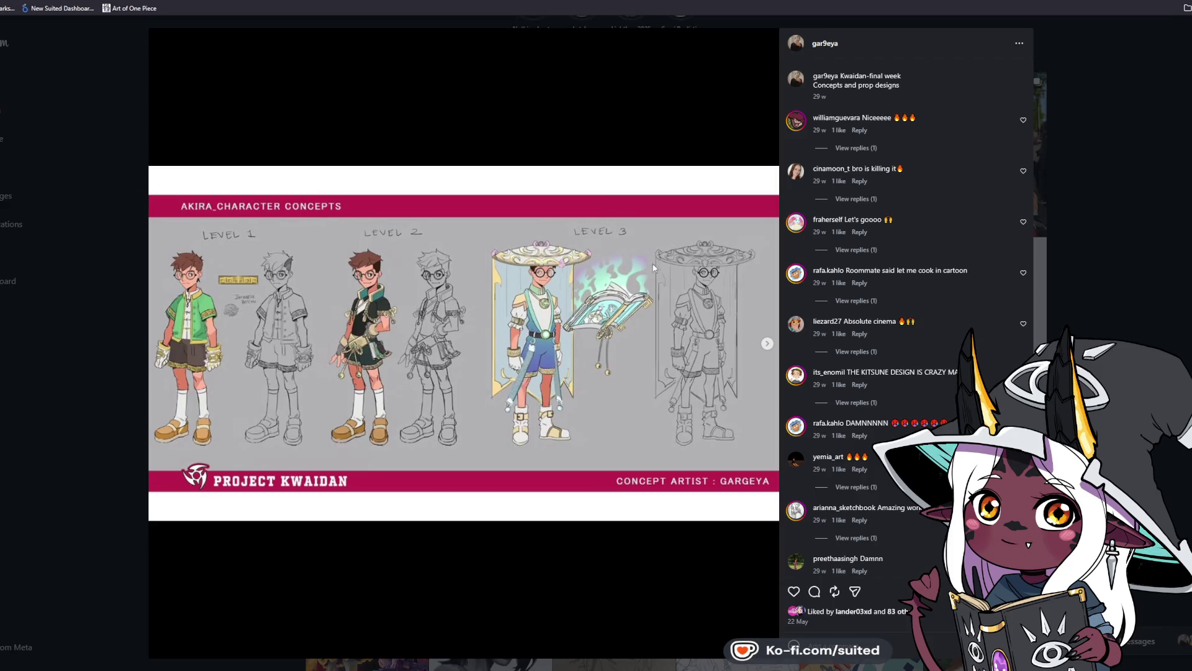
# Step: Browse the slides through to the Kappa concept and like the post, raising it to 84
pyautogui.click(768, 344)
pyautogui.click(767, 344)
pyautogui.click(767, 343)
pyautogui.click(767, 343)
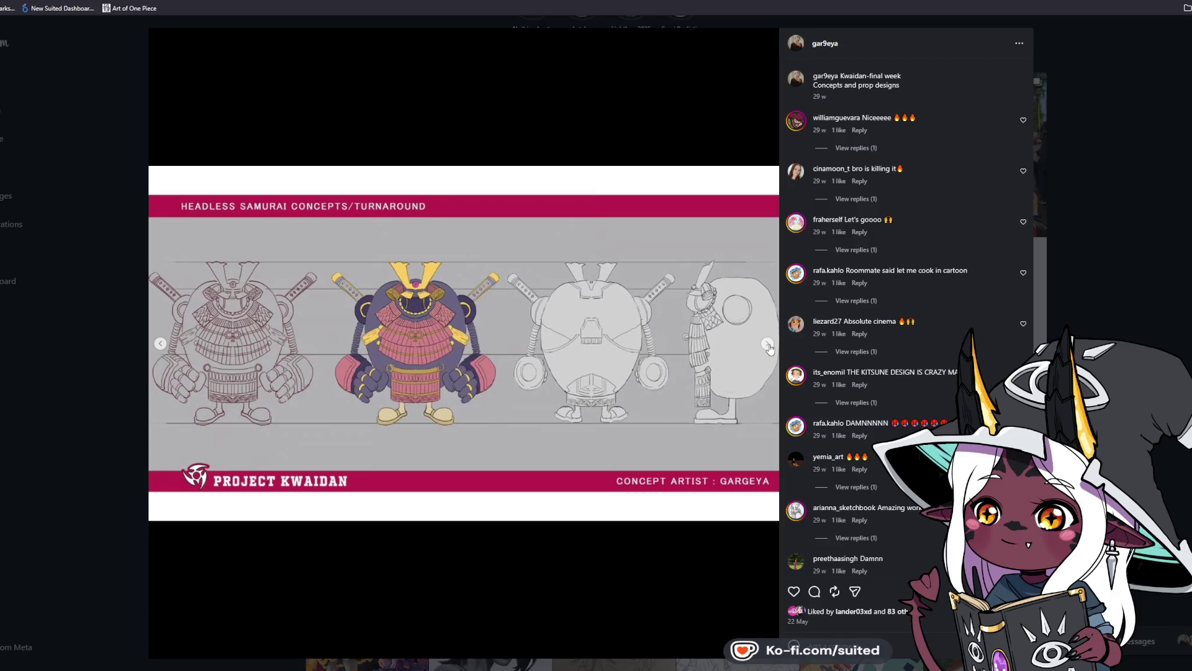
pyautogui.click(768, 345)
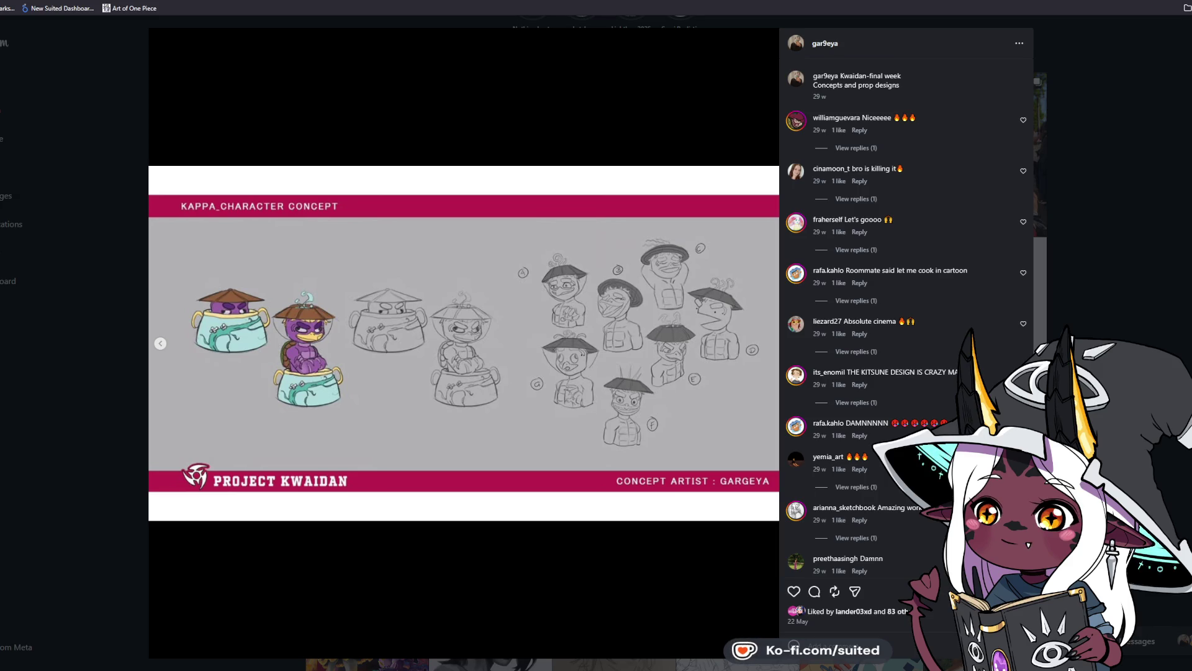
pyautogui.click(794, 591)
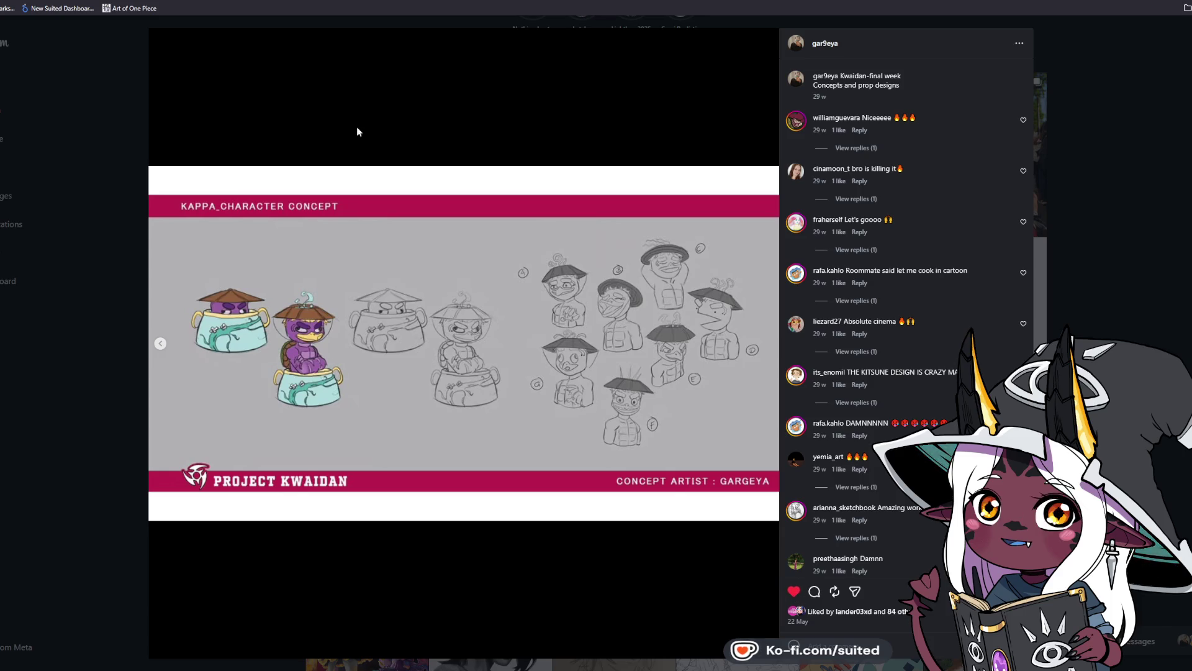
# Step: Reopen the post, flip through slides up to the Gentaro concept, then close it
pyautogui.click(1112, 158)
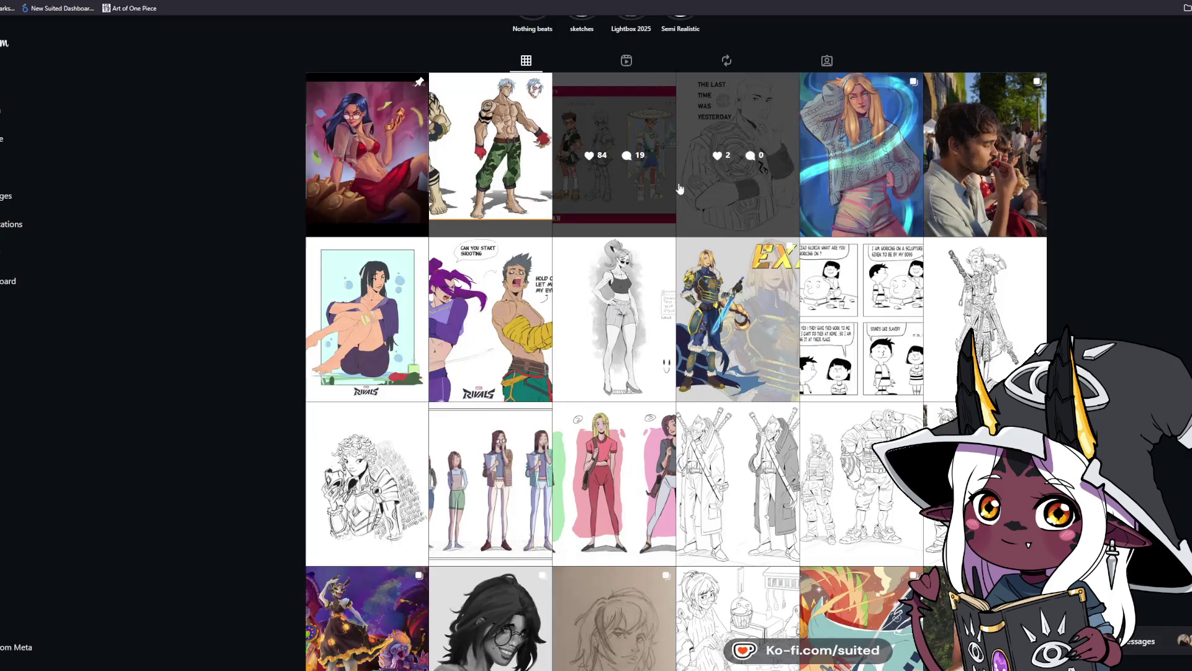
pyautogui.click(624, 230)
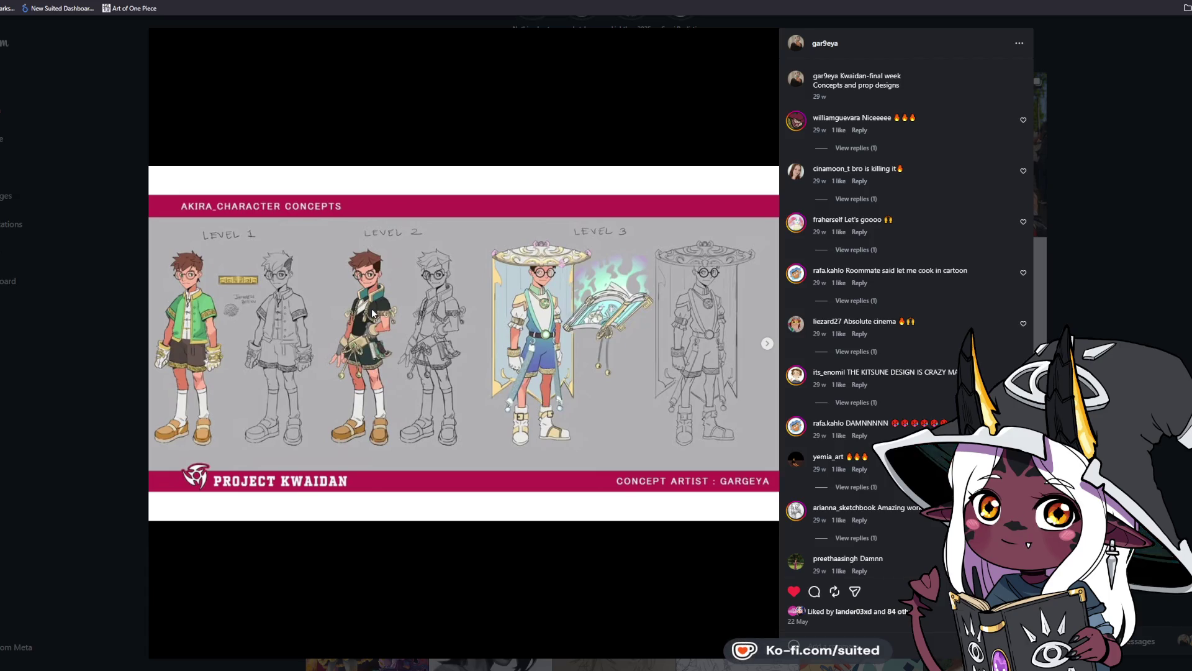
pyautogui.click(767, 345)
pyautogui.click(768, 345)
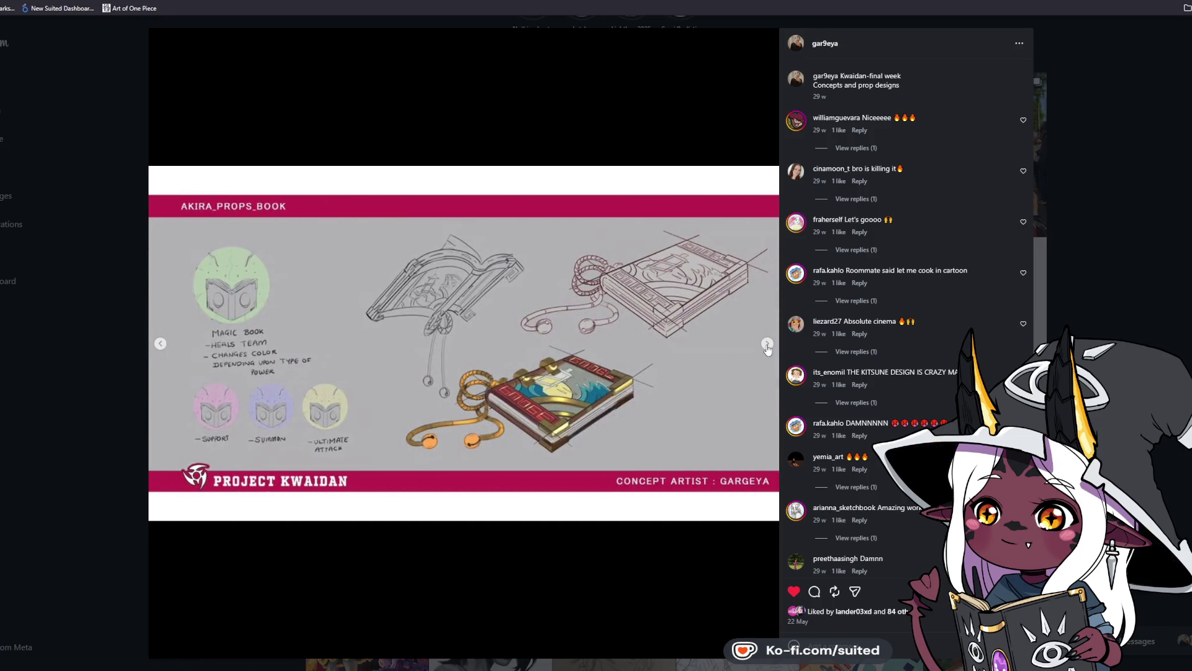
pyautogui.click(159, 345)
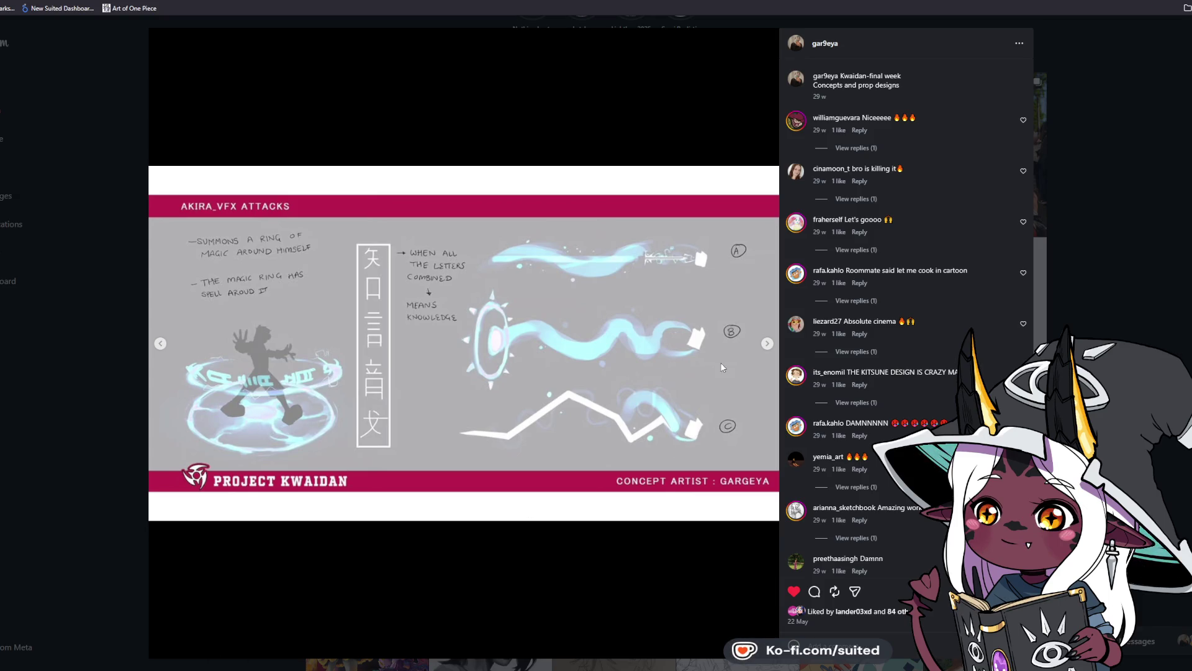
pyautogui.click(763, 347)
pyautogui.click(763, 348)
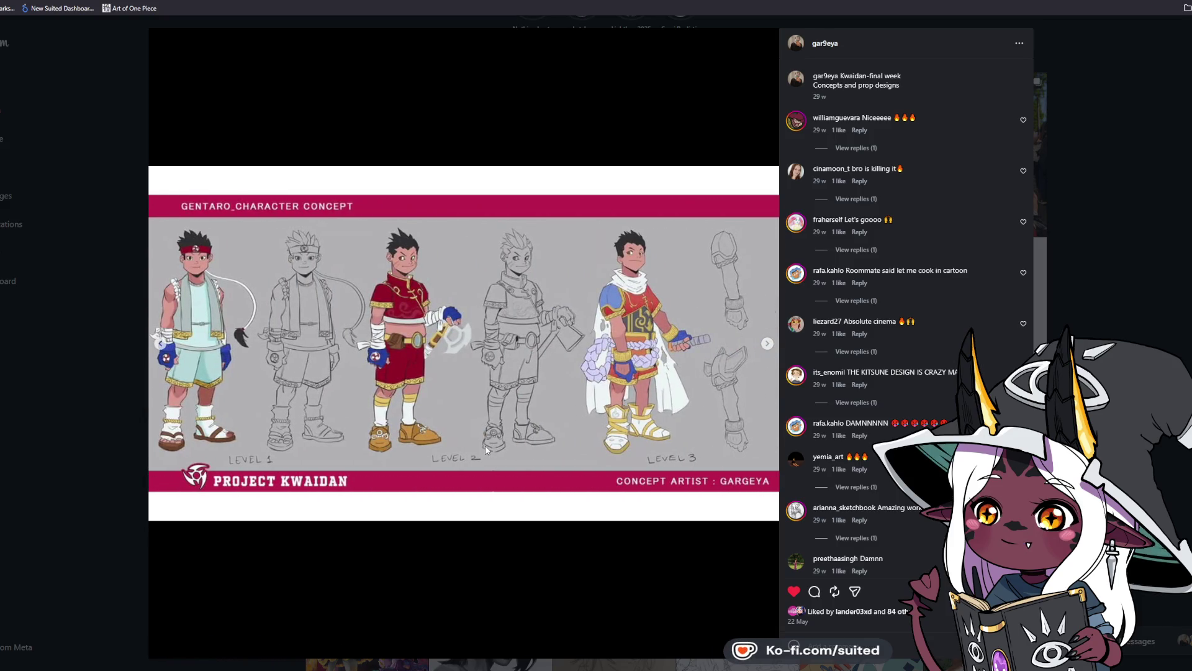
pyautogui.click(1136, 186)
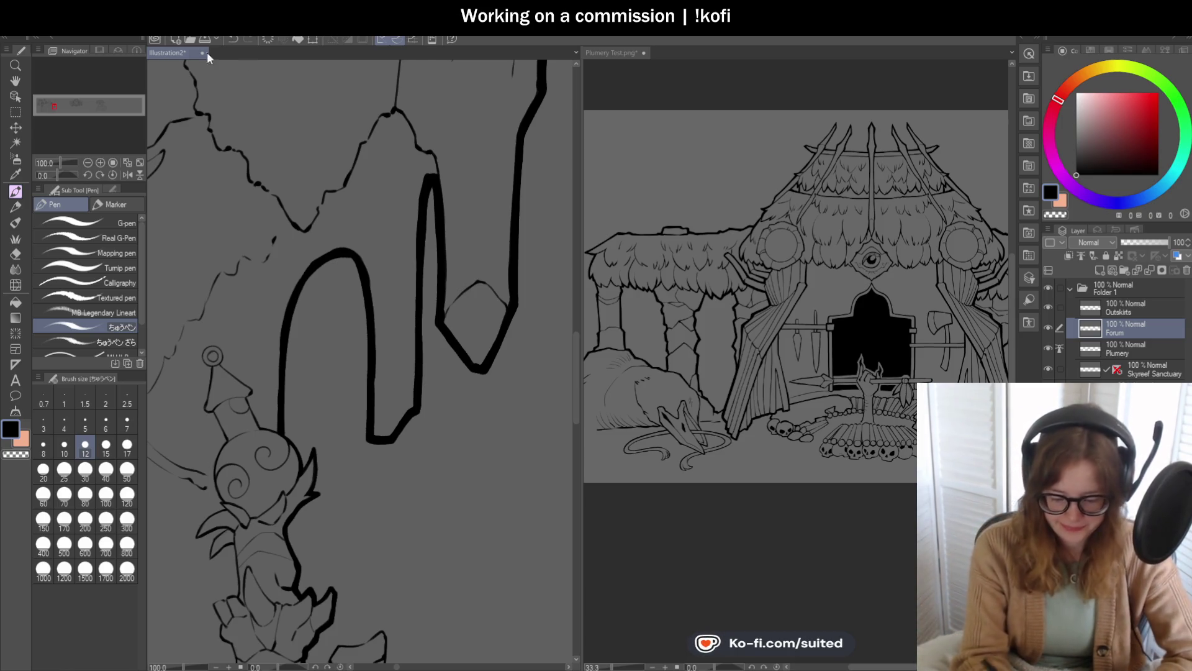
# Step: Ink the curved outline, the spike edges and the zigzag lines beside the pillar in bold black
pyautogui.scroll(3, 313, 268)
pyautogui.scroll(3, 314, 268)
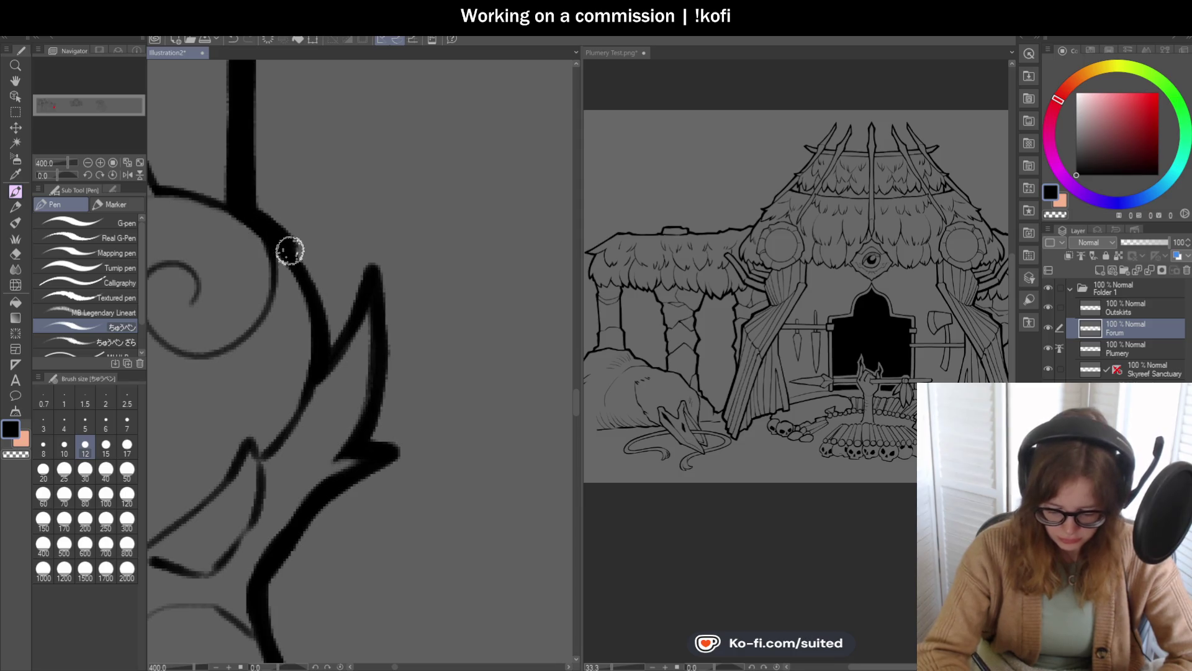
pyautogui.moveTo(261, 217)
pyautogui.mouseDown()
pyautogui.moveTo(327, 341)
pyautogui.moveTo(367, 255)
pyautogui.moveTo(379, 287)
pyautogui.moveTo(357, 441)
pyautogui.mouseUp()
pyautogui.scroll(-2, 466, 234)
pyautogui.scroll(2, 445, 346)
pyautogui.moveTo(367, 287); pyautogui.dragTo(263, 461)
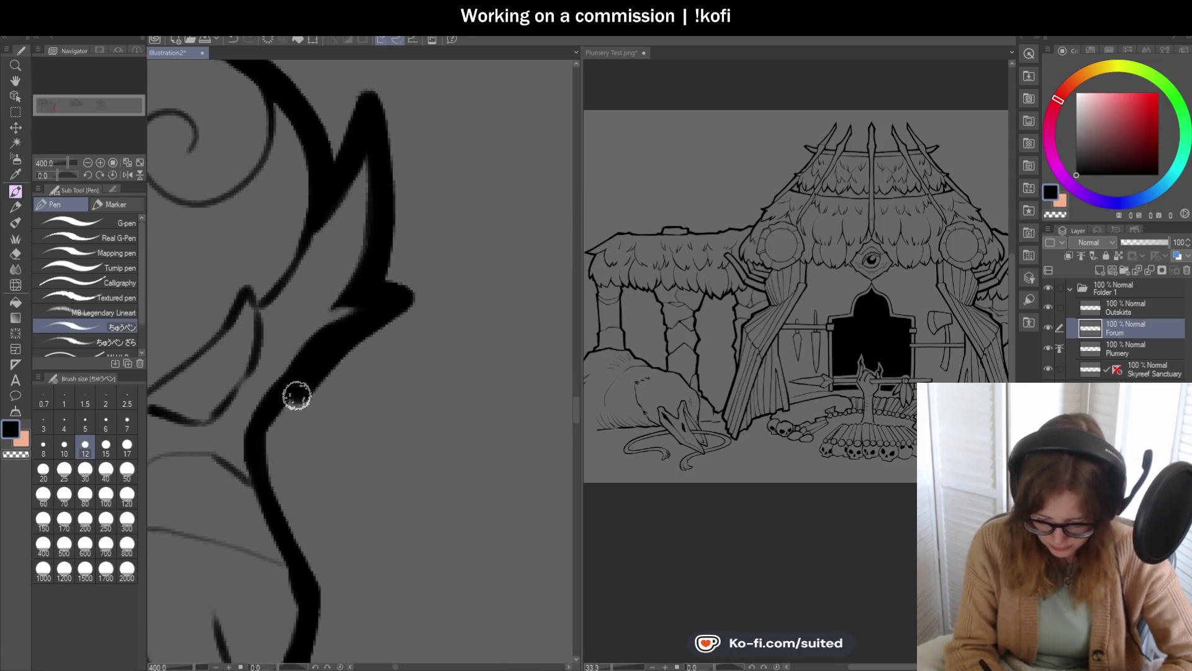
pyautogui.scroll(-3, 357, 439)
pyautogui.scroll(3, 358, 439)
pyautogui.moveTo(282, 252)
pyautogui.mouseDown()
pyautogui.moveTo(314, 341)
pyautogui.moveTo(314, 460)
pyautogui.moveTo(362, 495)
pyautogui.mouseUp()
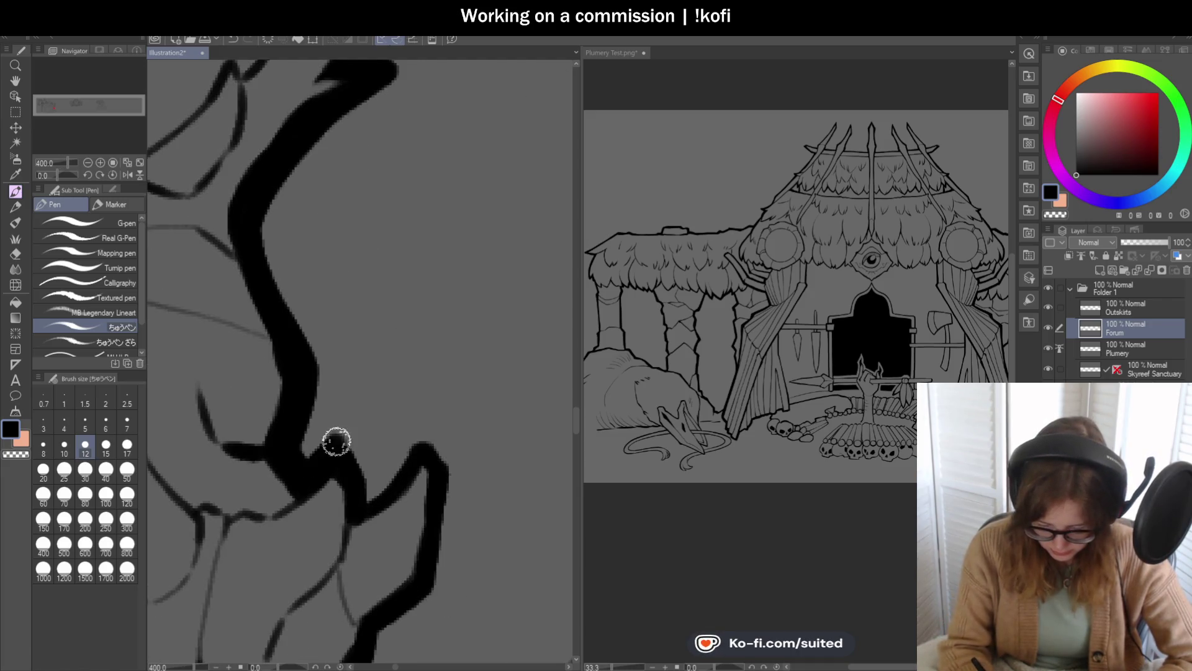
pyautogui.scroll(-3, 448, 365)
pyautogui.scroll(3, 448, 365)
pyautogui.moveTo(341, 378); pyautogui.dragTo(417, 448)
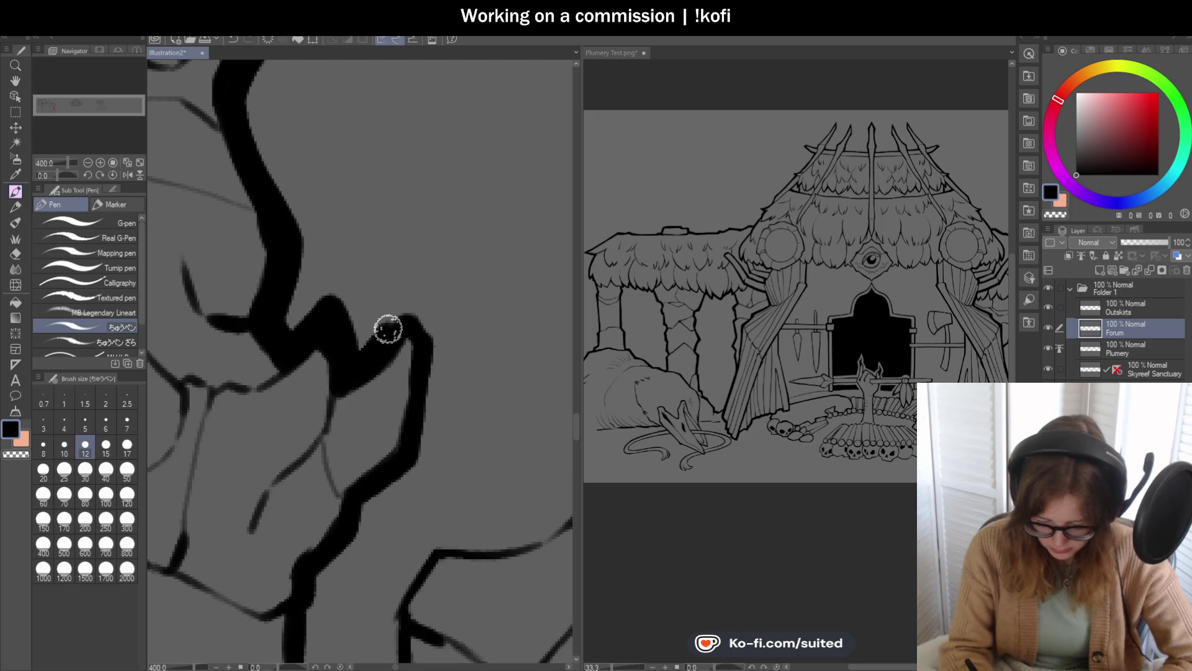
pyautogui.scroll(-3, 466, 340)
pyautogui.scroll(3, 452, 359)
pyautogui.moveTo(463, 325)
pyautogui.mouseDown()
pyautogui.moveTo(398, 405)
pyautogui.moveTo(391, 354)
pyautogui.mouseUp()
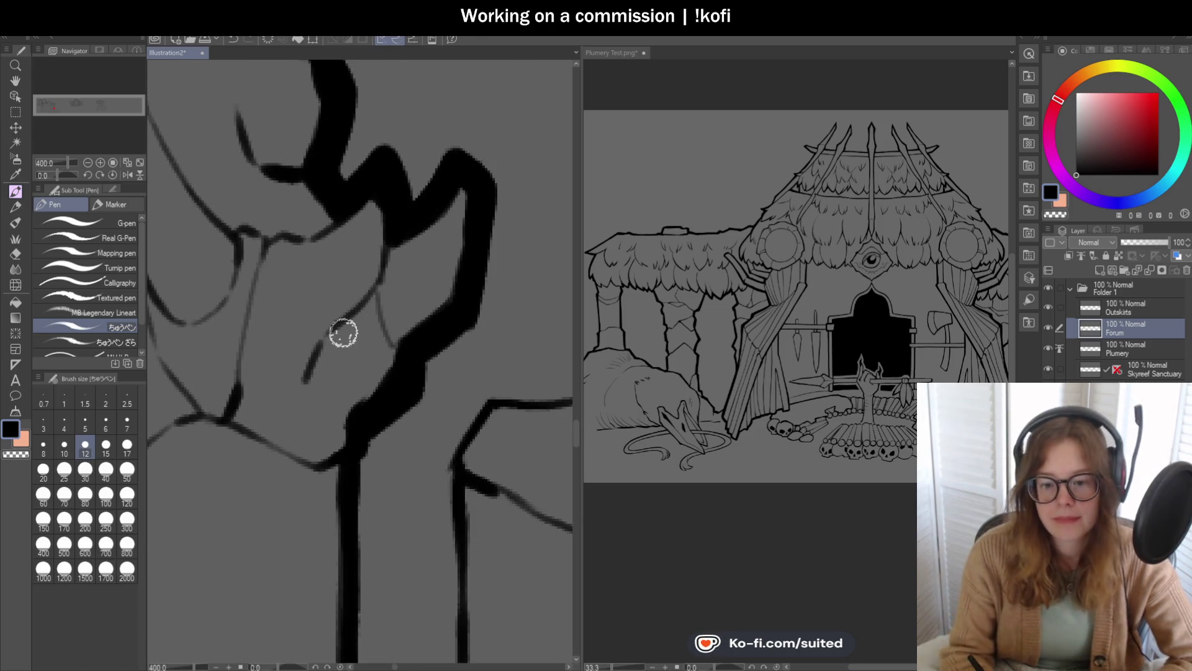
pyautogui.scroll(-3, 341, 333)
pyautogui.scroll(1, 387, 399)
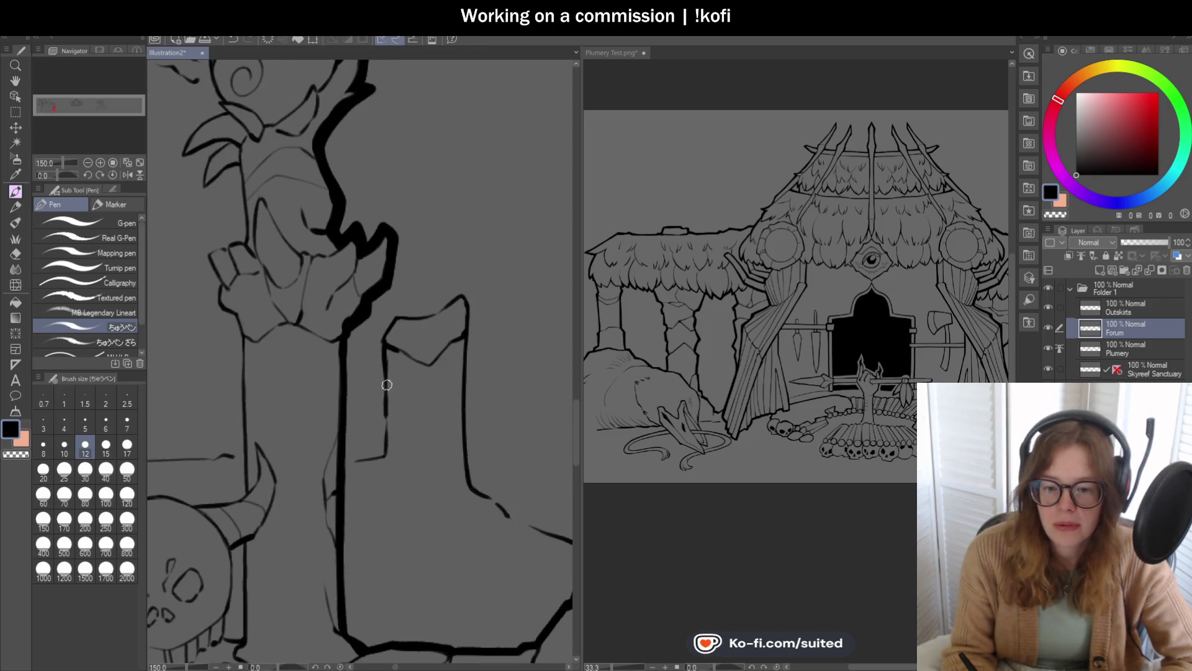
# Step: Thicken the pillar line from the branch junction down to the base, redrawing the lower vertical stroke
pyautogui.scroll(-2, 410, 323)
pyautogui.scroll(2, 396, 288)
pyautogui.scroll(2, 373, 186)
pyautogui.moveTo(351, 143); pyautogui.dragTo(338, 173)
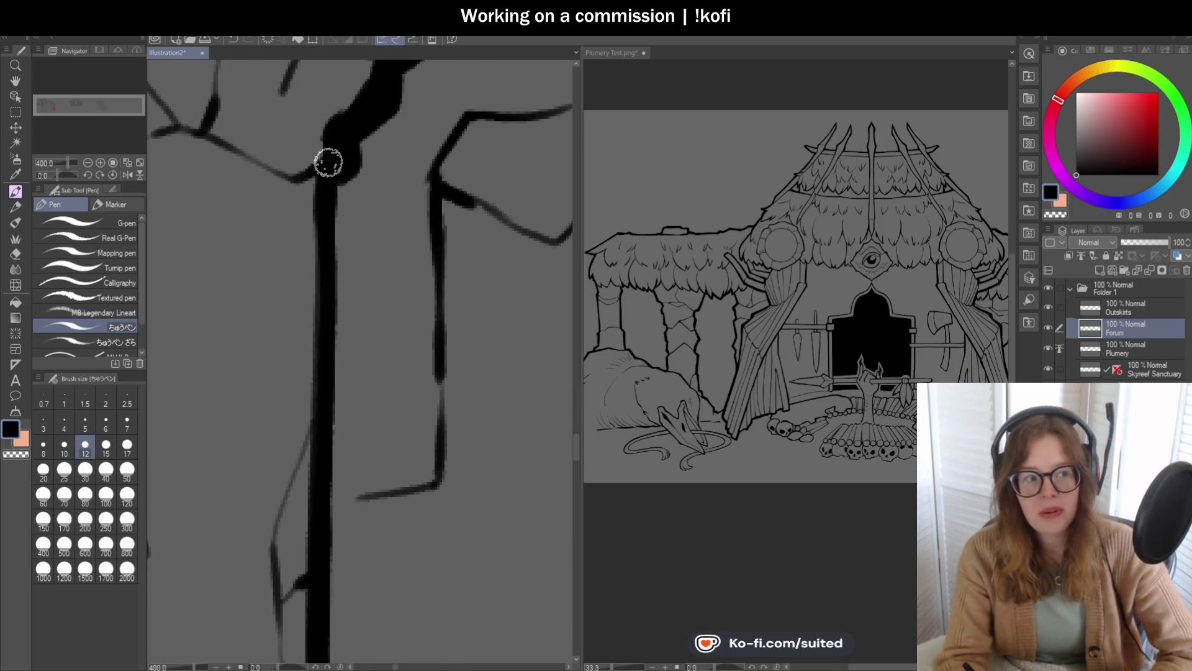
pyautogui.moveTo(333, 213)
pyautogui.mouseDown()
pyautogui.moveTo(337, 189)
pyautogui.moveTo(329, 540)
pyautogui.mouseUp()
pyautogui.scroll(-3, 371, 448)
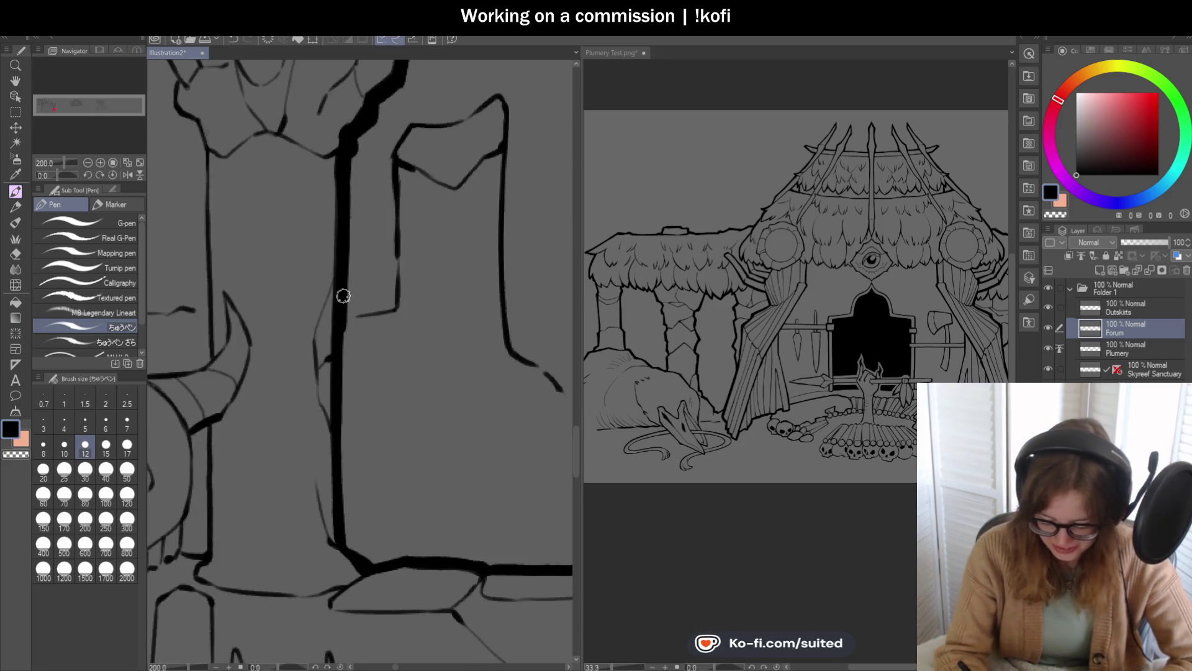
pyautogui.hotkey('ctrl', 'z')
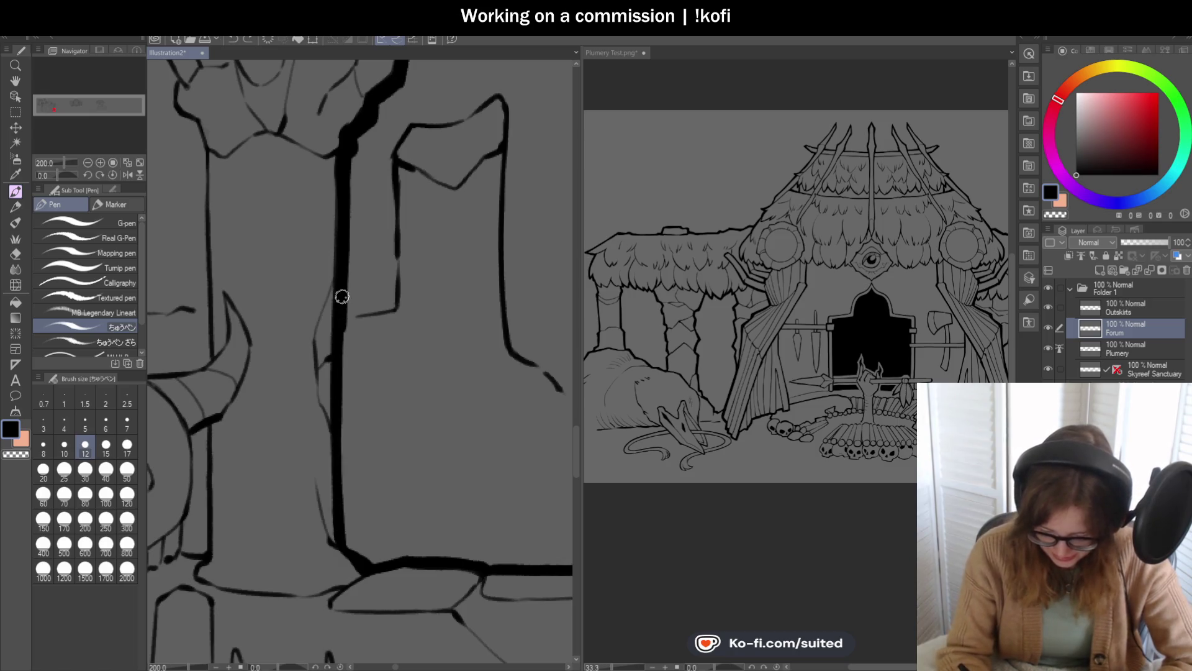
pyautogui.moveTo(341, 320); pyautogui.dragTo(345, 448)
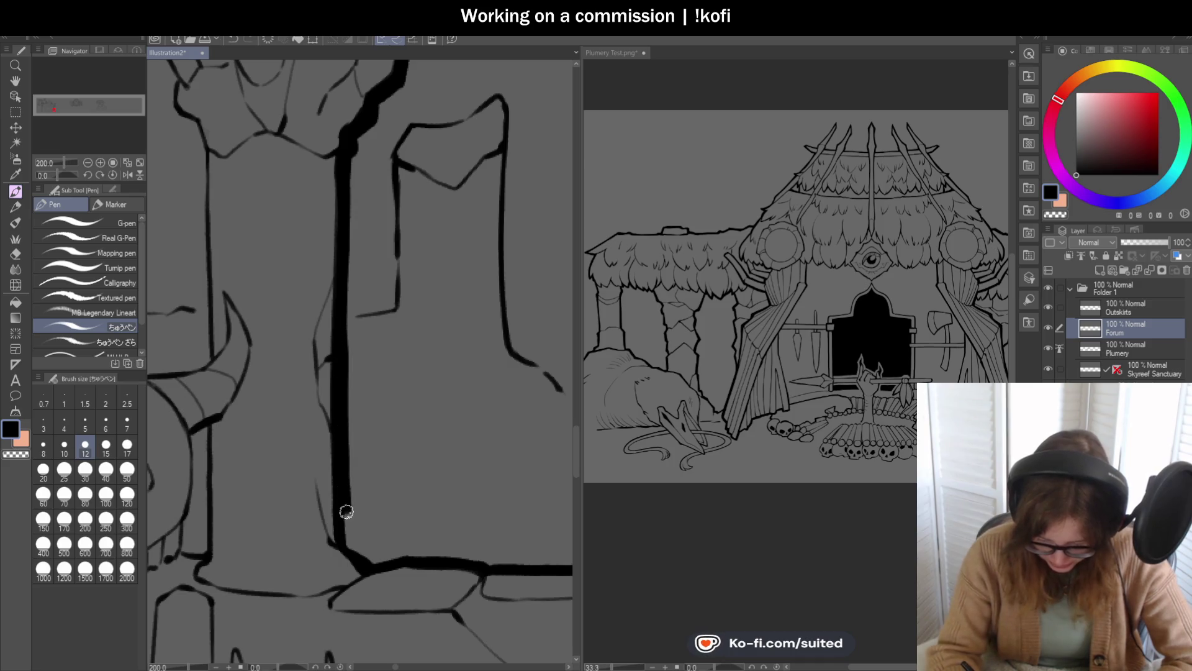
pyautogui.scroll(-2, 394, 199)
pyautogui.scroll(-2, 397, 217)
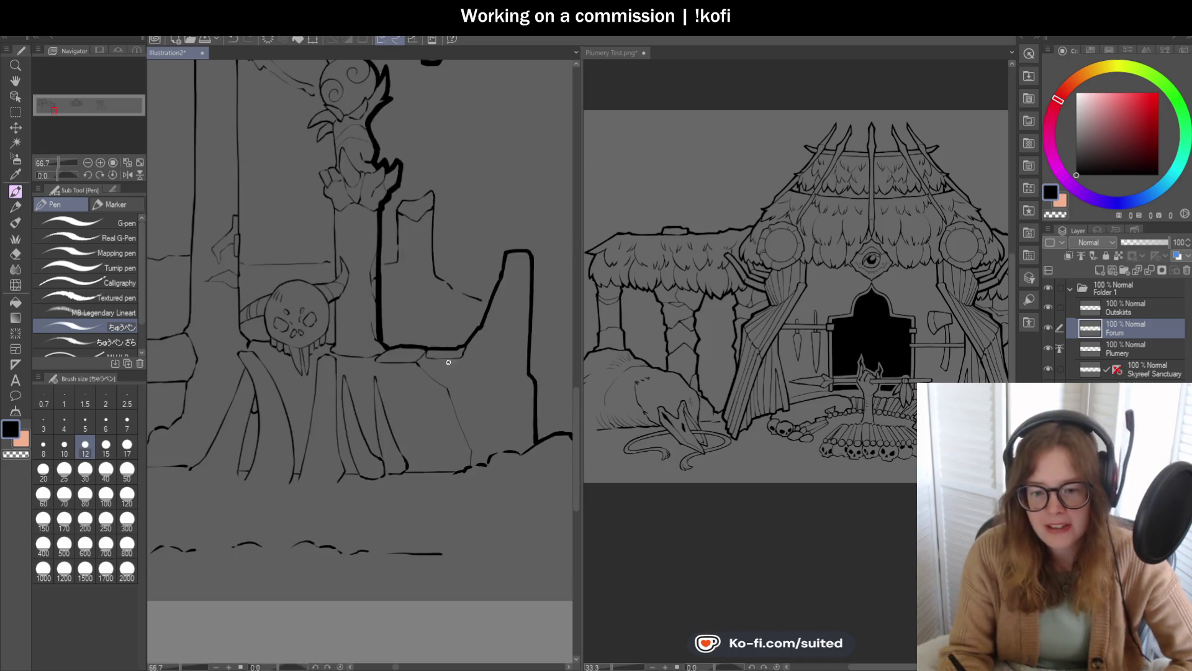
# Step: Tilt the view, thicken the block's vertical edge, then return the canvas upright
pyautogui.scroll(3, 456, 274)
pyautogui.moveTo(456, 274); pyautogui.dragTo(447, 296)
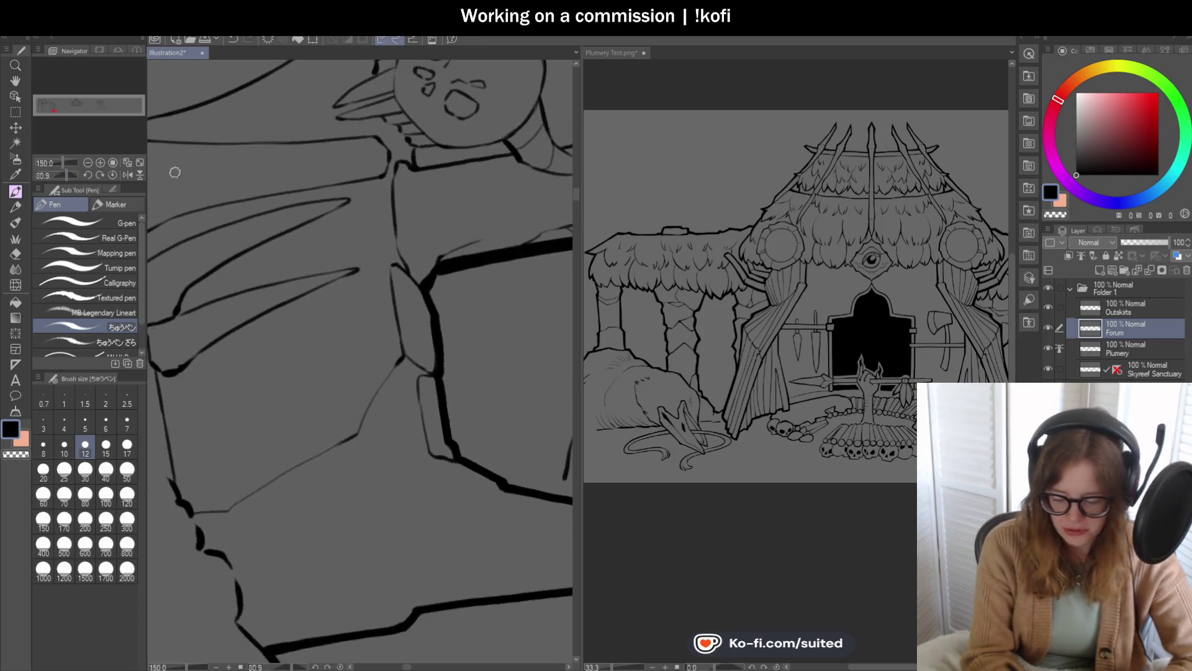
pyautogui.scroll(1, 447, 296)
pyautogui.moveTo(368, 175); pyautogui.dragTo(392, 280)
pyautogui.scroll(-1, 389, 322)
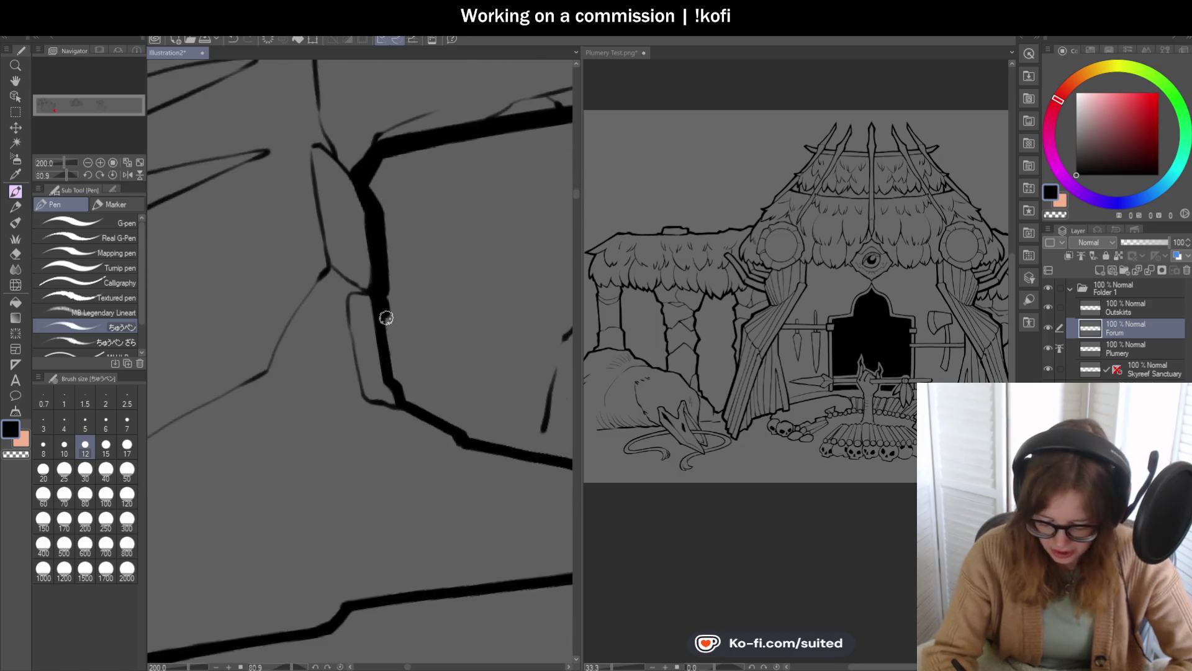
pyautogui.hotkey('ctrl', 'z')
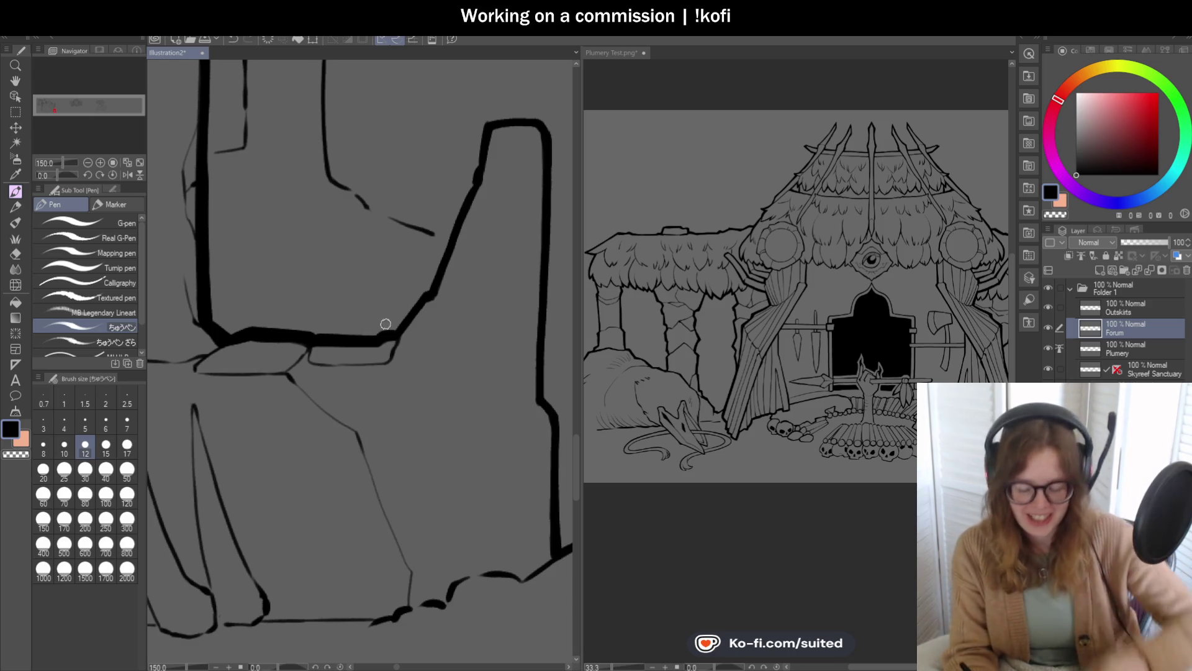
# Step: Thicken the short stone pillar's right edge in bold black ink
pyautogui.scroll(1, 390, 340)
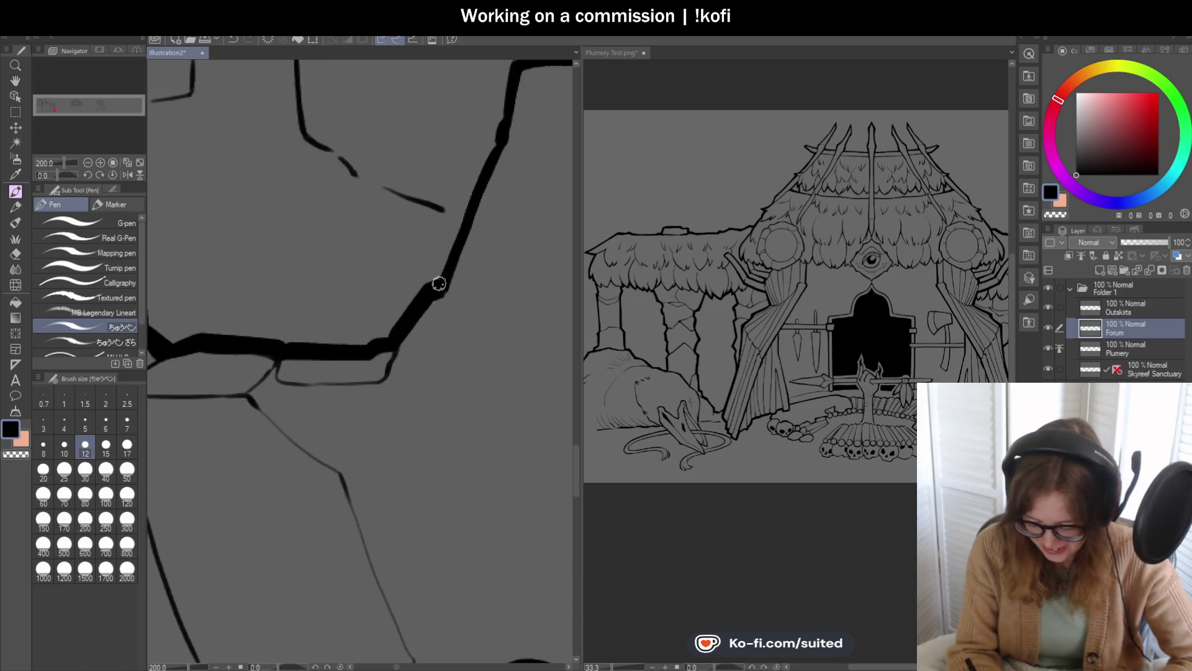
pyautogui.scroll(-1, 347, 391)
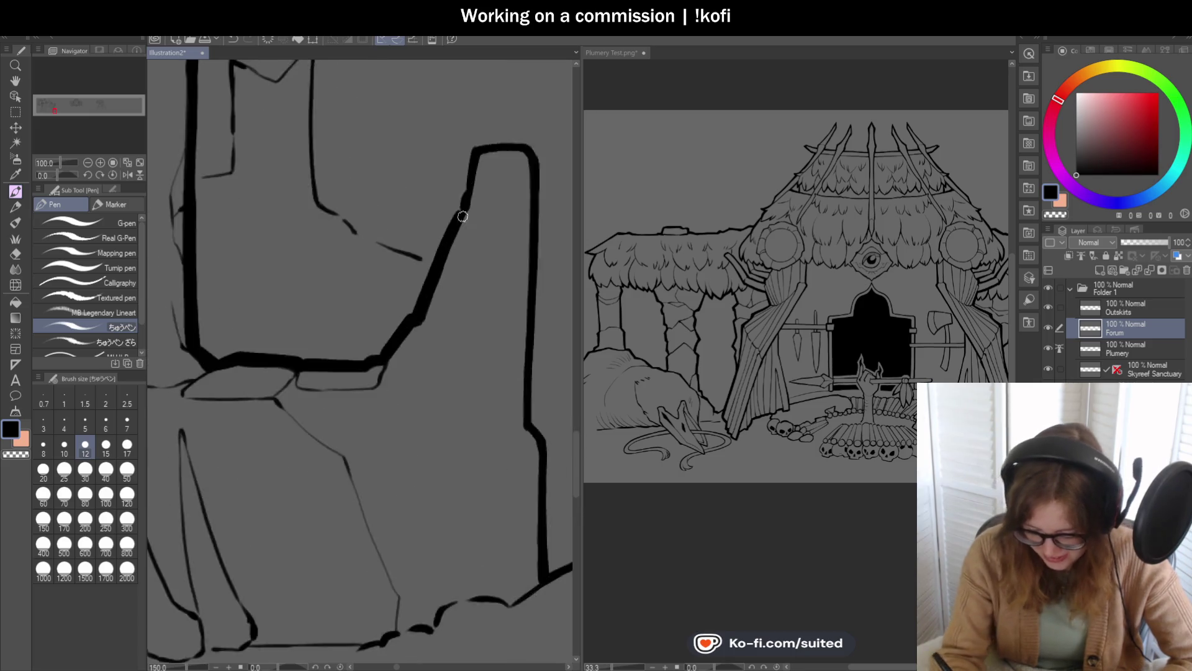
pyautogui.scroll(1, 460, 205)
pyautogui.scroll(-1, 477, 125)
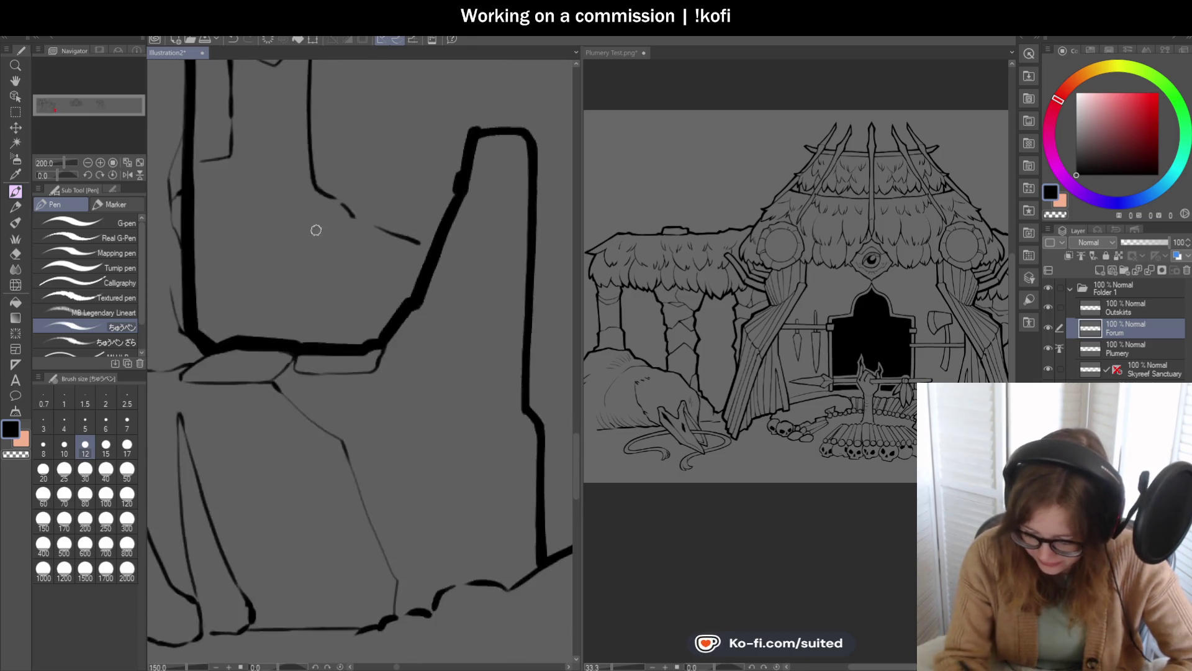
pyautogui.scroll(1, 396, 169)
pyautogui.scroll(-1, 351, 212)
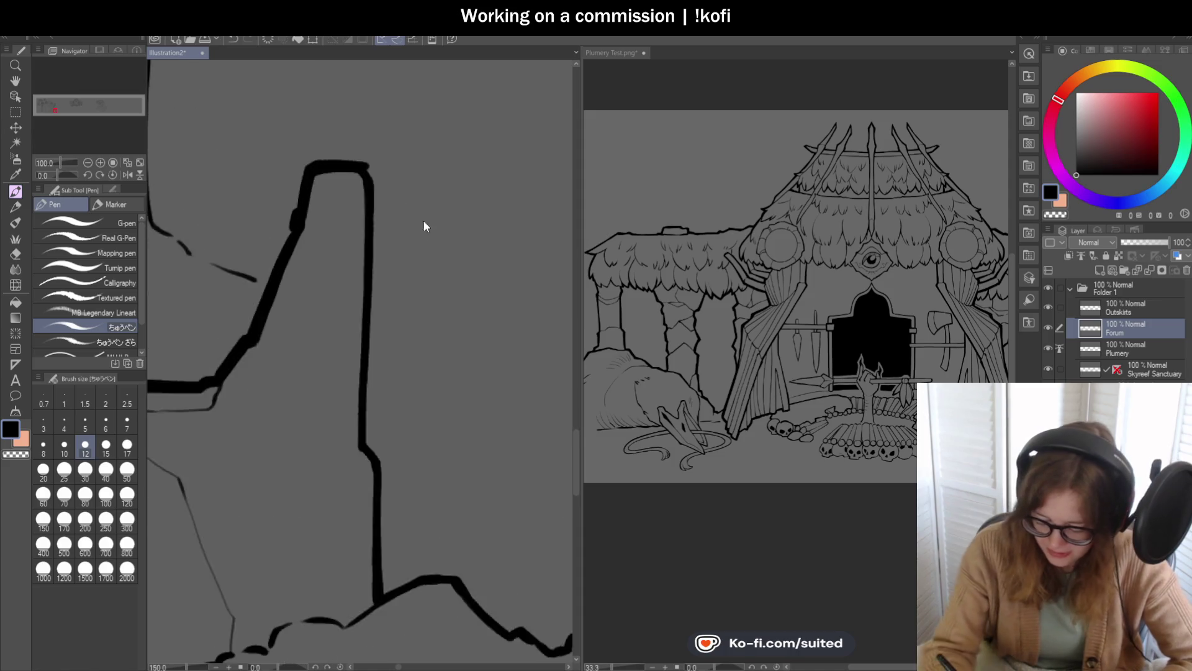
pyautogui.scroll(1, 352, 162)
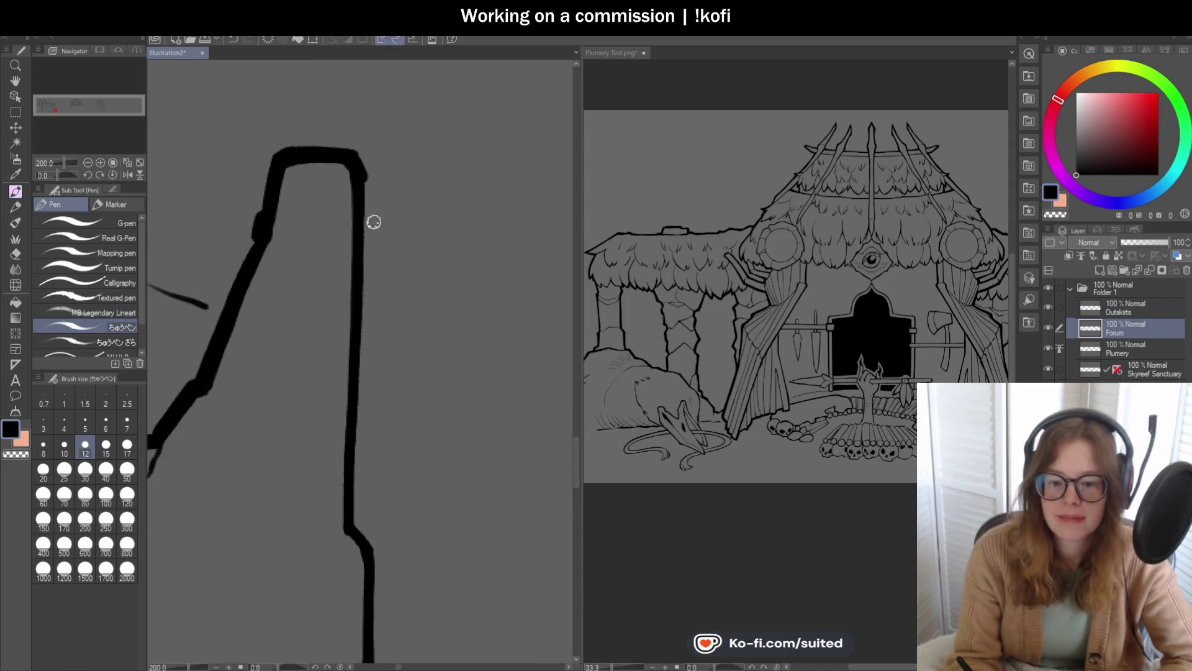
pyautogui.scroll(-1, 376, 156)
pyautogui.scroll(1, 380, 124)
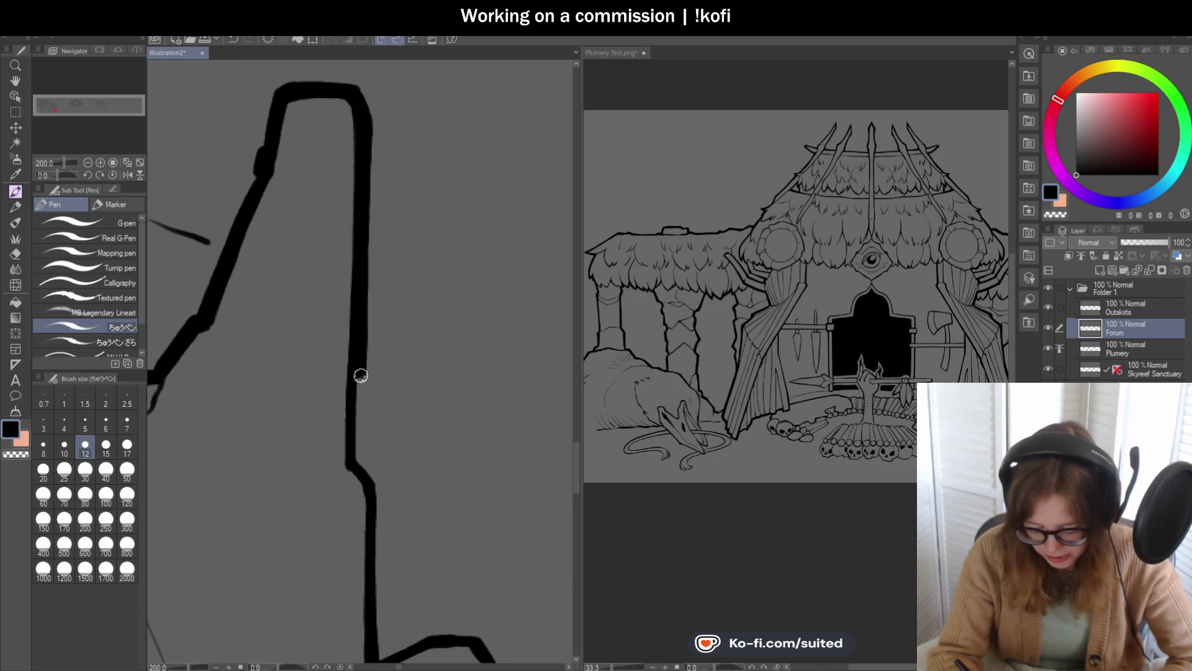
pyautogui.scroll(-1, 359, 440)
pyautogui.scroll(1, 332, 272)
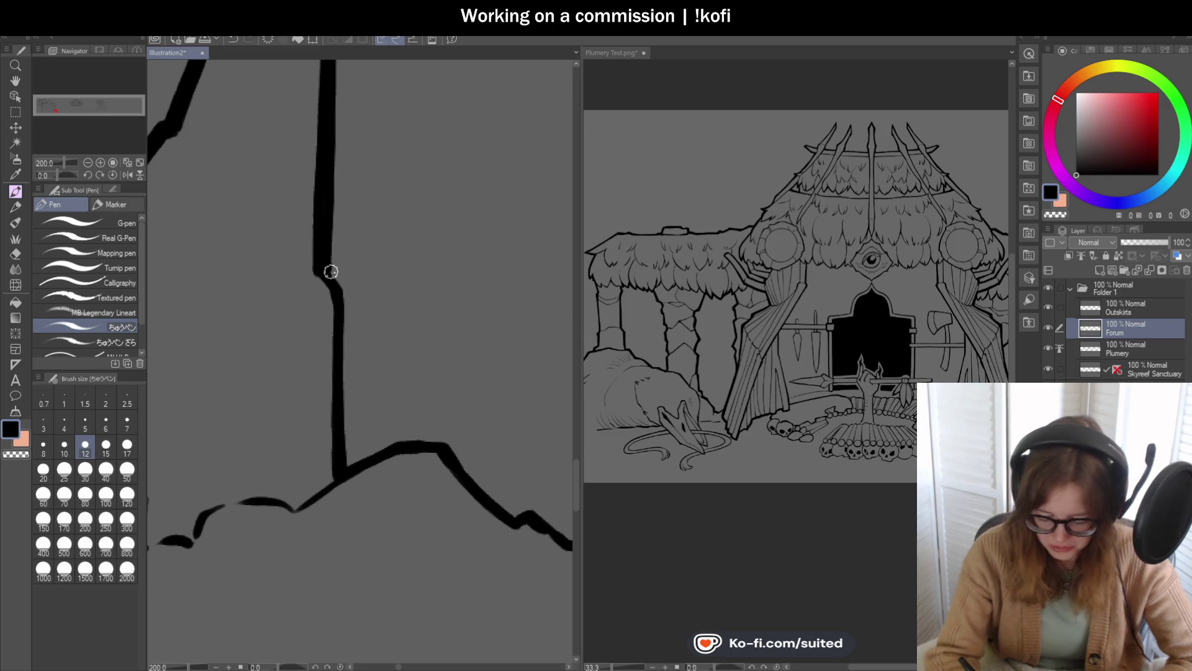
pyautogui.moveTo(346, 303); pyautogui.dragTo(343, 370)
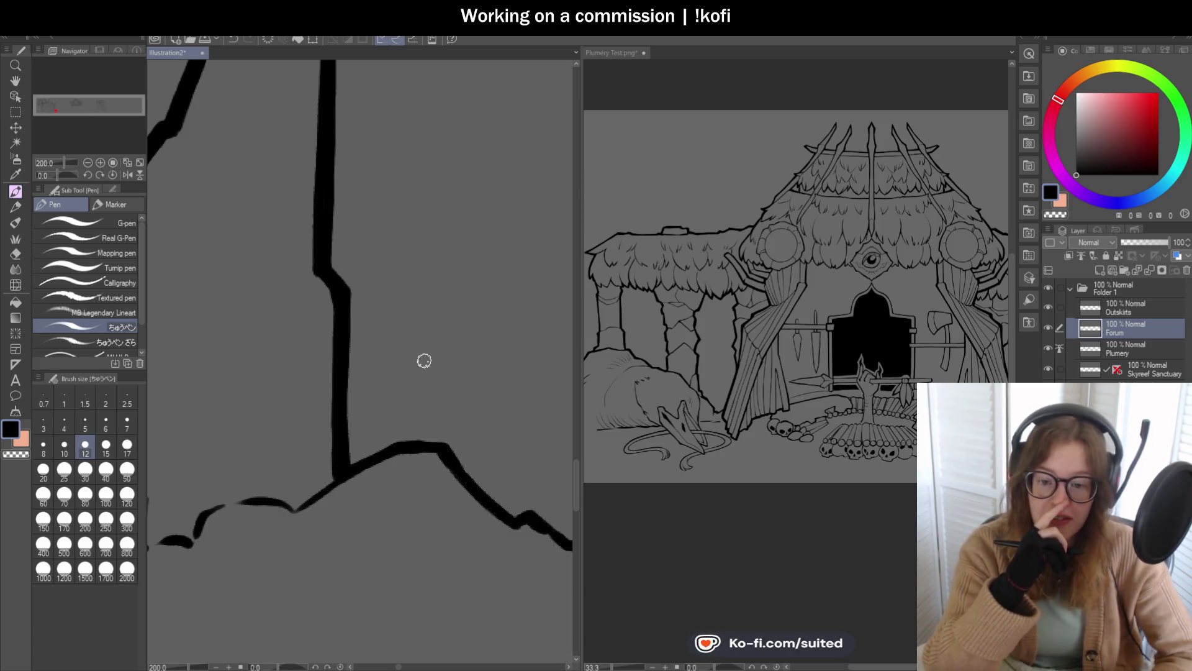
# Step: Trace the wavy rocky ground line rightward and downward from the pillar's base in thick ink
pyautogui.scroll(-2, 434, 205)
pyautogui.scroll(2, 405, 330)
pyautogui.scroll(2, 333, 271)
pyautogui.moveTo(333, 272)
pyautogui.mouseDown()
pyautogui.moveTo(394, 237)
pyautogui.moveTo(505, 239)
pyautogui.mouseUp()
pyautogui.scroll(-2, 234, 255)
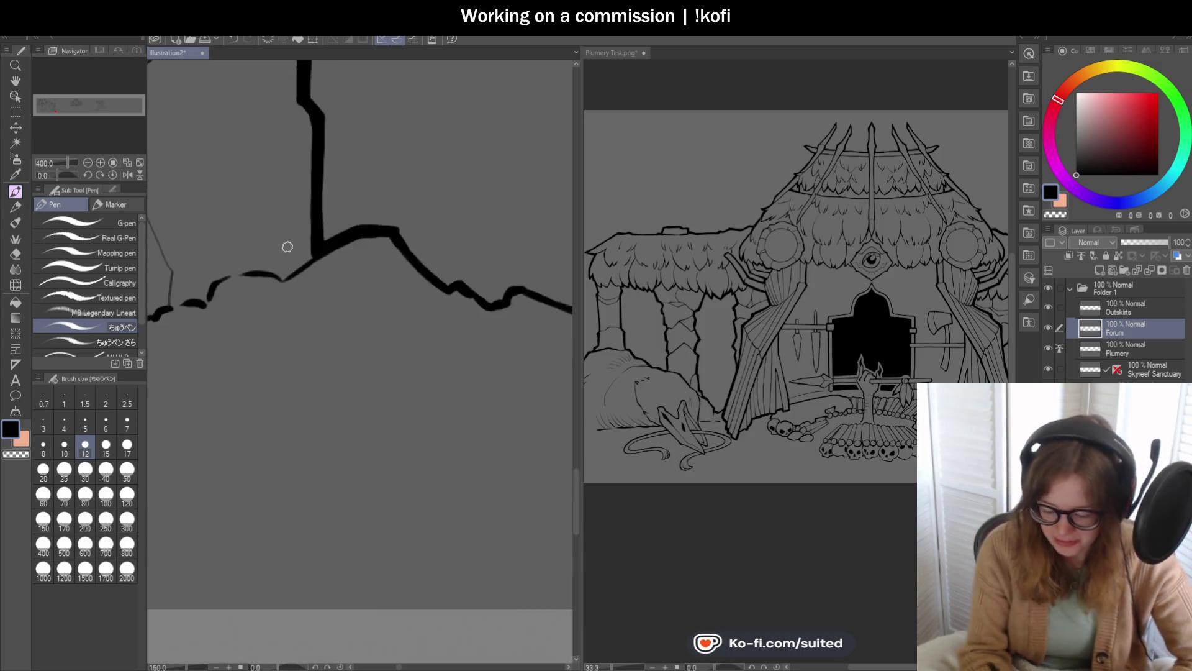
pyautogui.scroll(1, 398, 249)
pyautogui.moveTo(398, 248); pyautogui.dragTo(458, 304)
pyautogui.scroll(2, 450, 301)
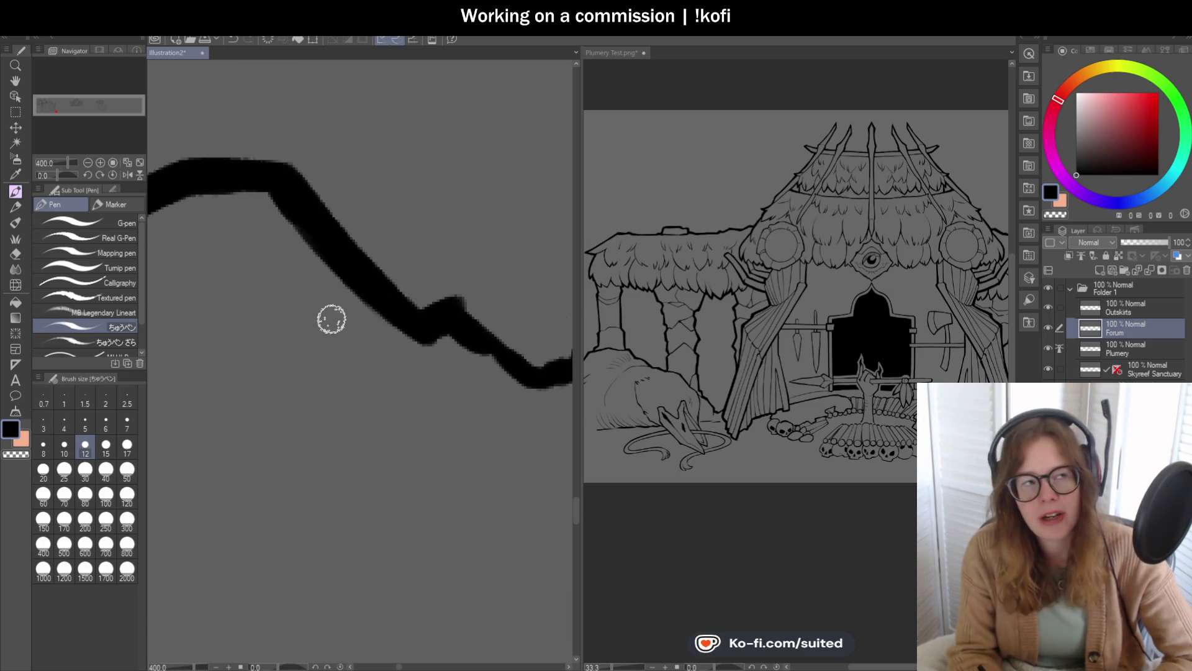
pyautogui.scroll(-2, 205, 349)
pyautogui.scroll(2, 252, 306)
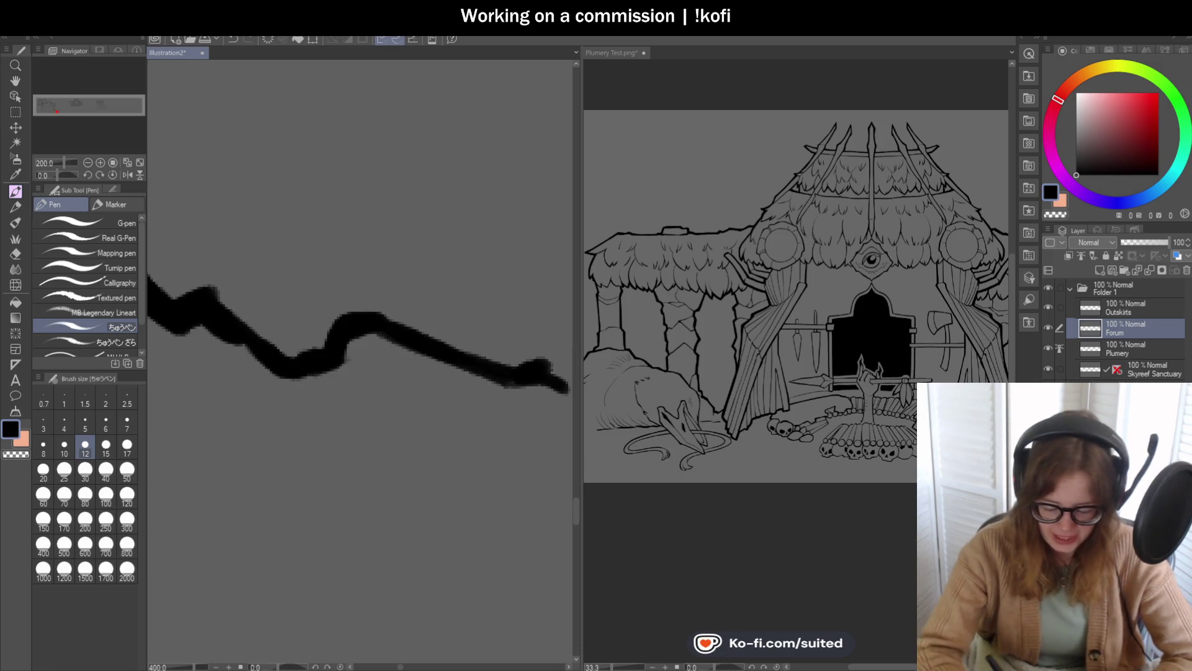
pyautogui.moveTo(221, 306)
pyautogui.mouseDown()
pyautogui.moveTo(317, 319)
pyautogui.moveTo(300, 348)
pyautogui.moveTo(341, 311)
pyautogui.moveTo(405, 285)
pyautogui.moveTo(525, 380)
pyautogui.mouseUp()
pyautogui.scroll(-3, 426, 301)
pyautogui.scroll(1, 460, 306)
pyautogui.scroll(-2, 432, 289)
pyautogui.scroll(-2, 484, 323)
pyautogui.scroll(-2, 435, 323)
pyautogui.scroll(1, 228, 335)
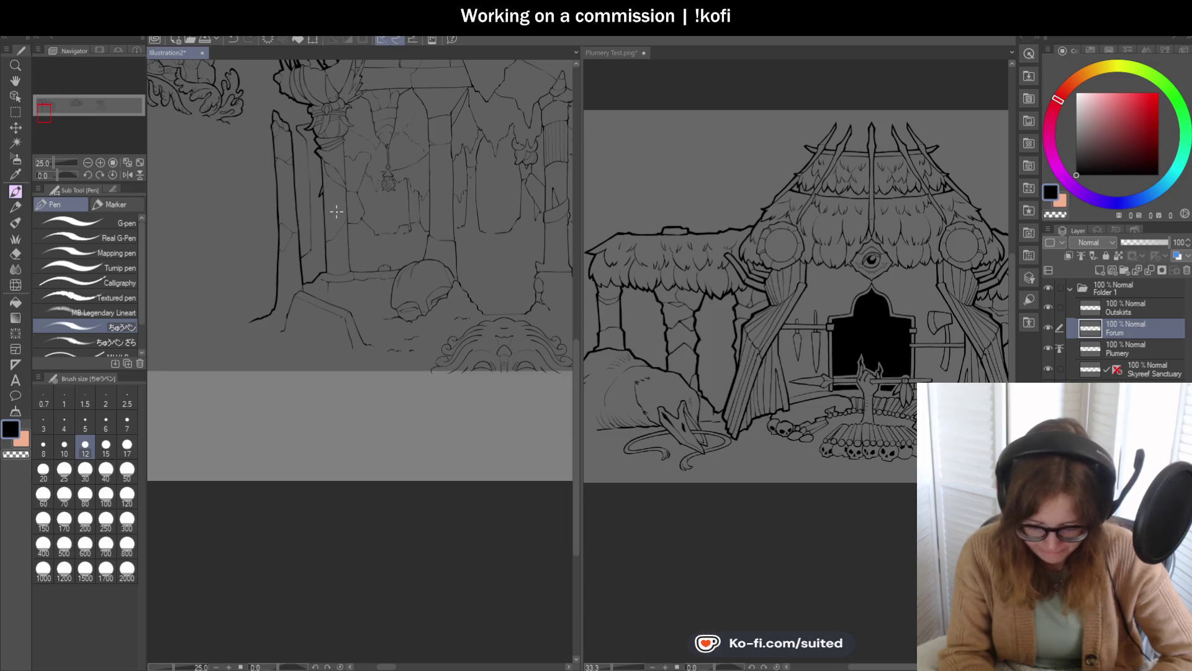
# Step: Zoom in and out on the arch colonnade around the pillar's vertical edge
pyautogui.scroll(3, 311, 175)
pyautogui.scroll(2, 323, 137)
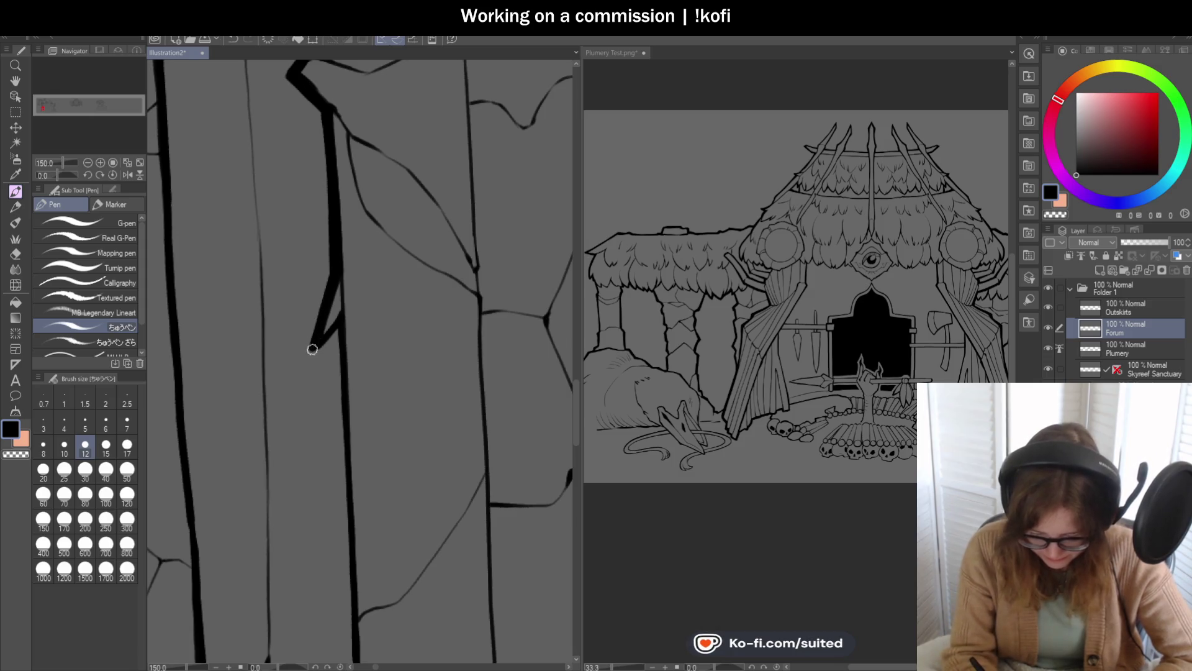
pyautogui.scroll(-2, 338, 326)
pyautogui.scroll(2, 346, 211)
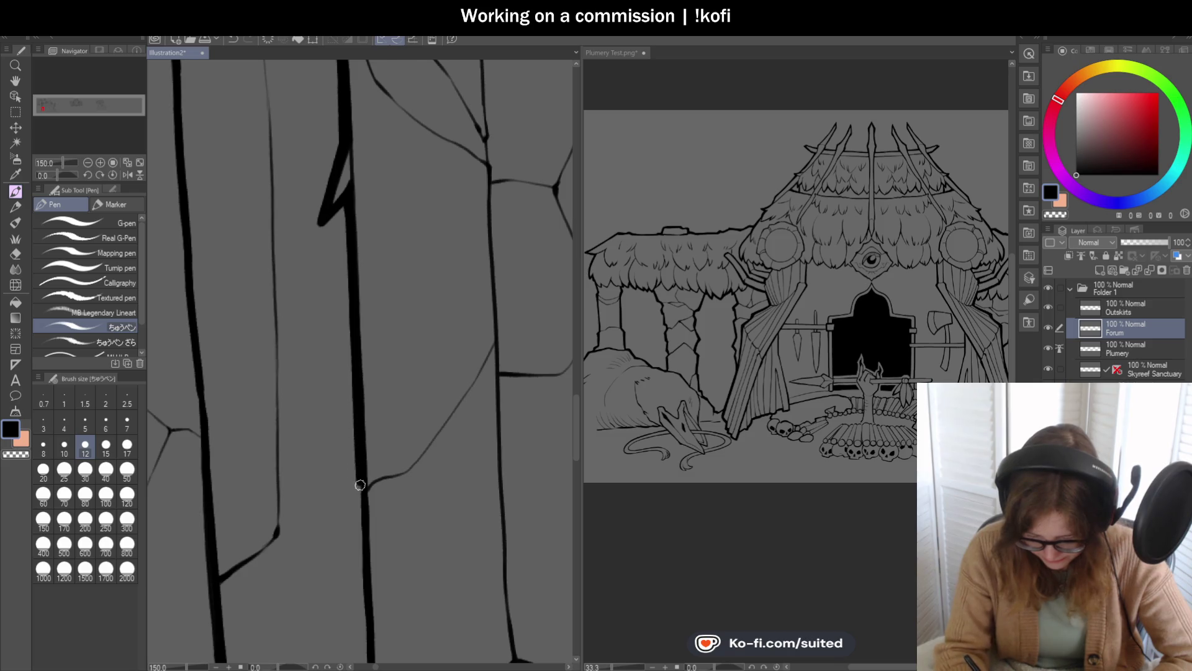
pyautogui.scroll(-2, 349, 395)
pyautogui.scroll(2, 338, 199)
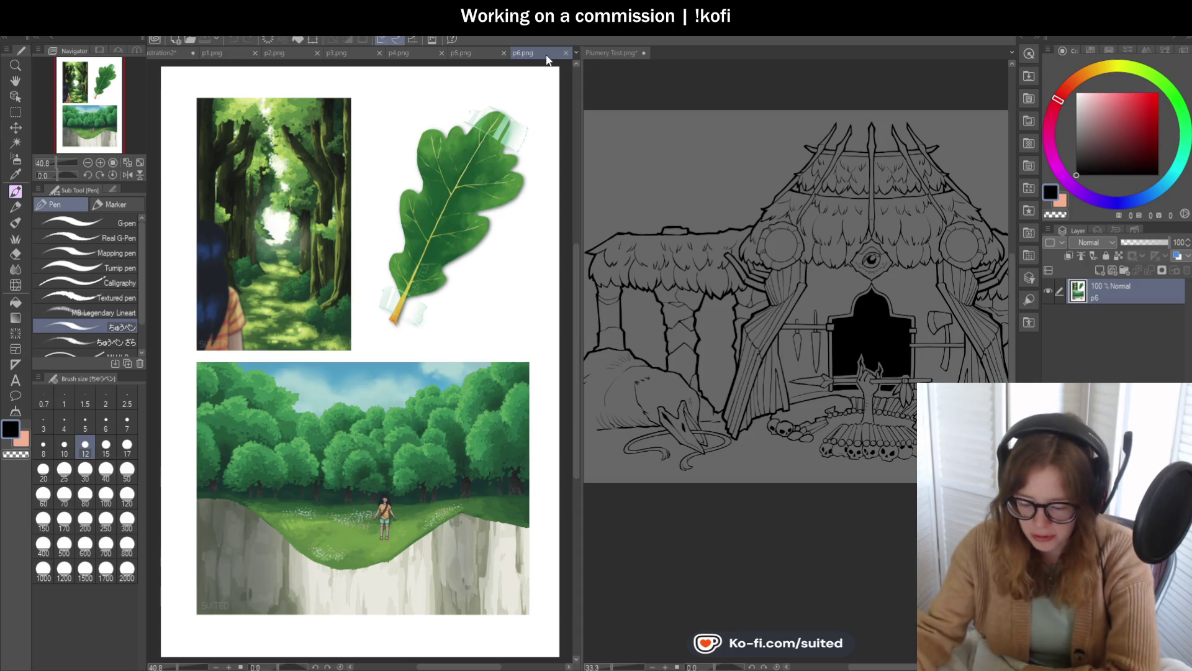
# Step: Close the p6.png, p5.png and p4.png reference page tabs
pyautogui.click(563, 53)
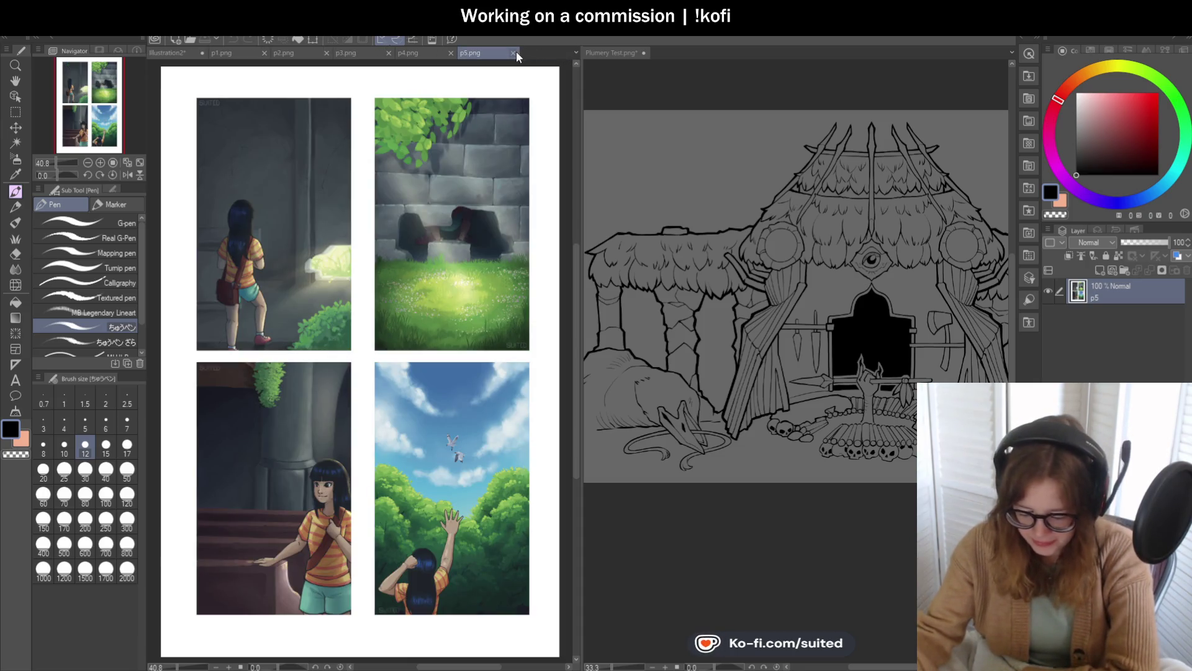
pyautogui.click(514, 52)
pyautogui.click(451, 53)
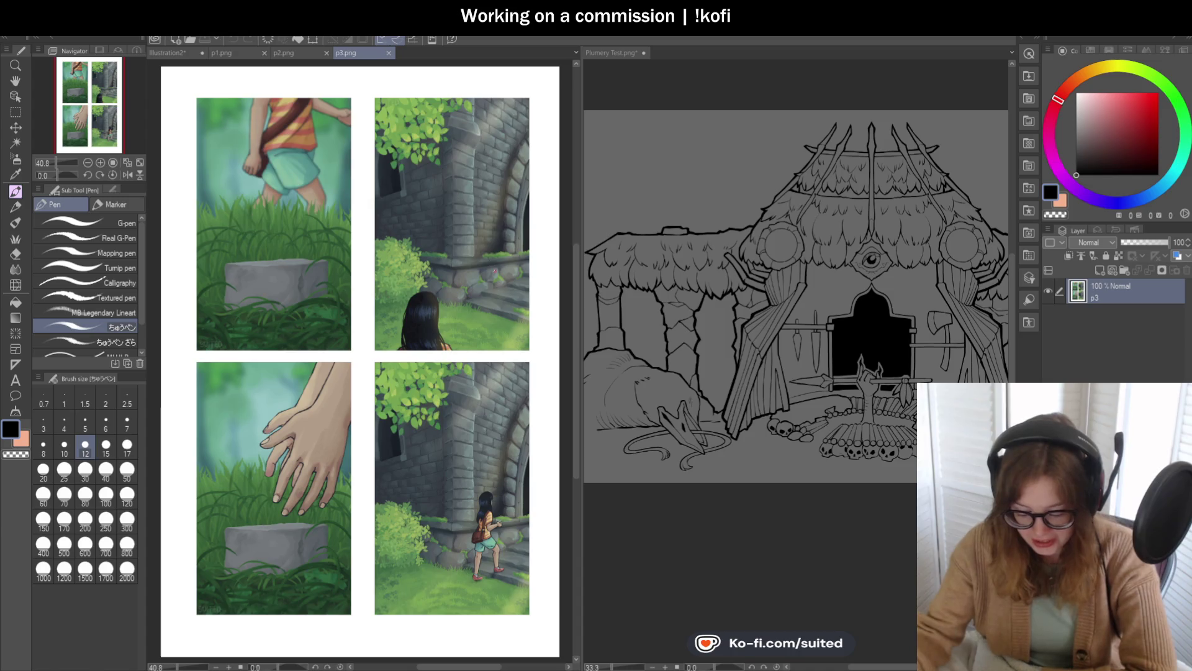
pyautogui.scroll(4, 399, 193)
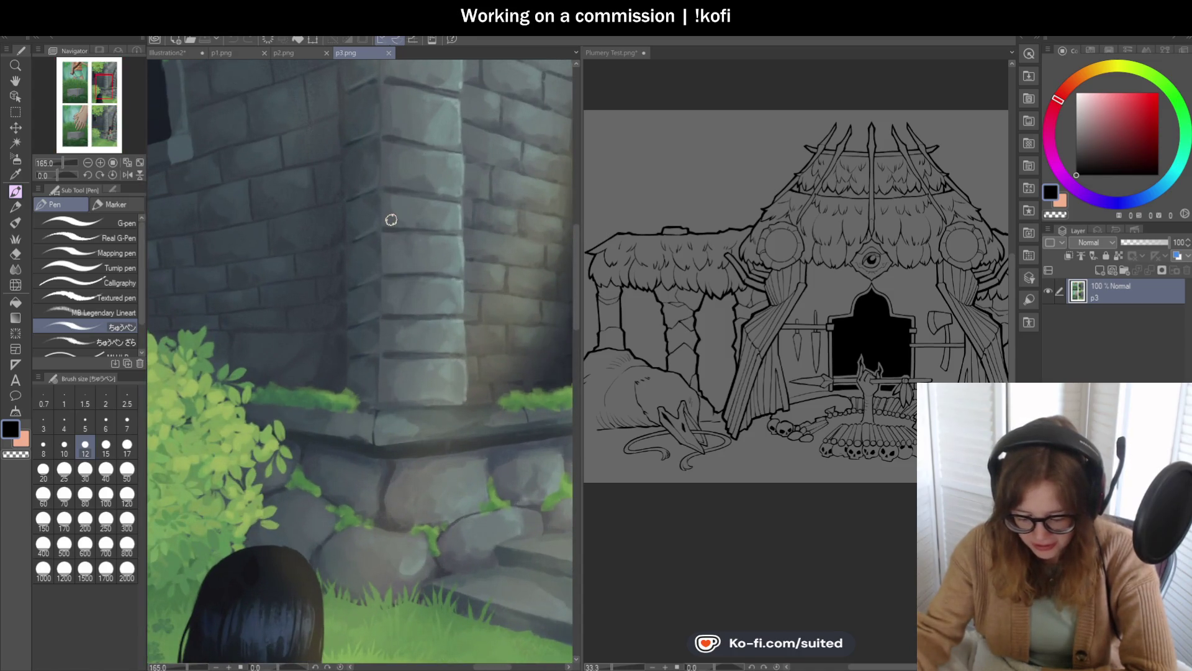
pyautogui.scroll(-1, 434, 155)
pyautogui.scroll(-2, 434, 155)
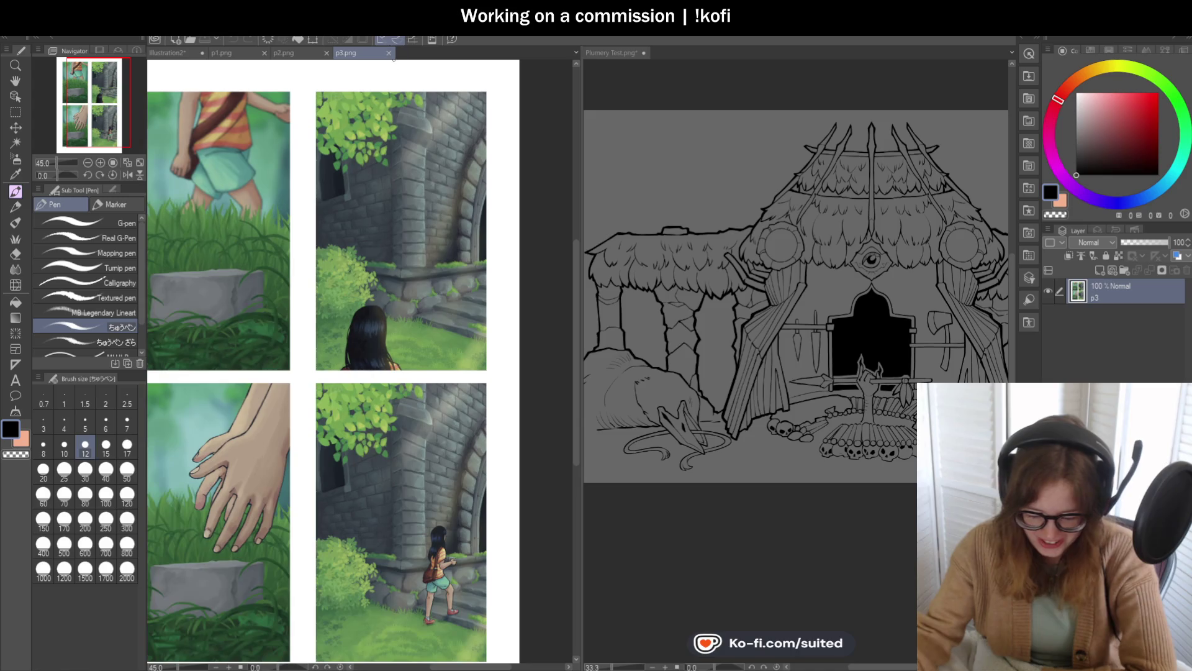
pyautogui.scroll(-5, 469, 333)
pyautogui.scroll(-1, 469, 332)
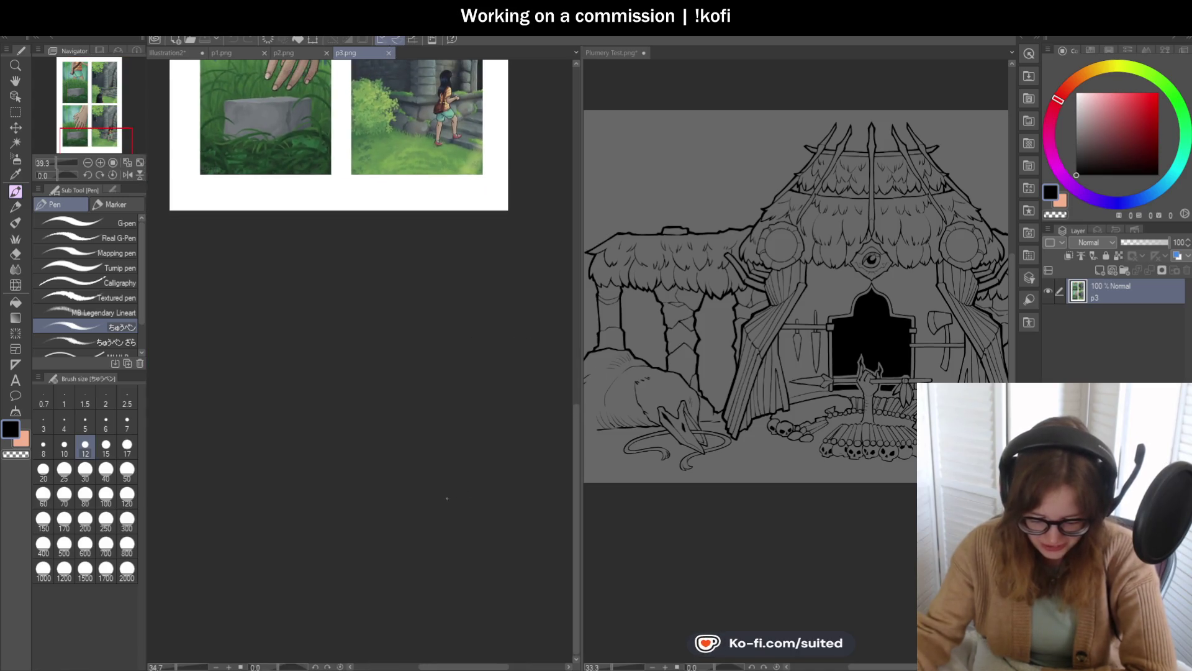
pyautogui.scroll(5, 563, 465)
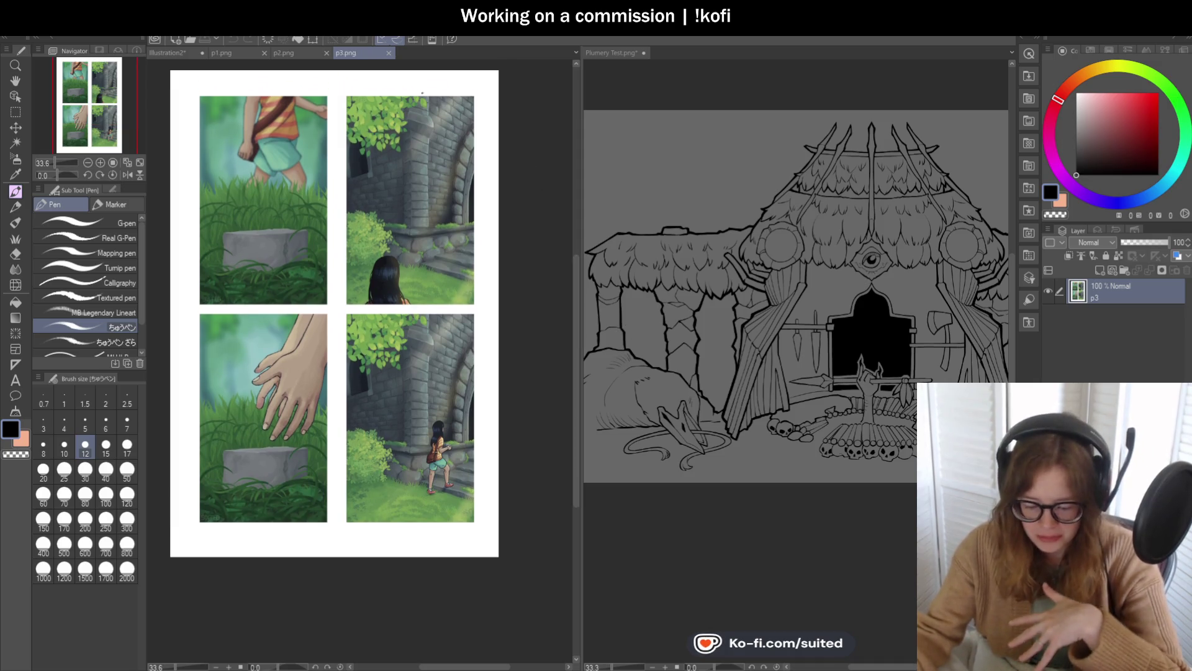
# Step: Close the p3.png, p2.png and p1.png tabs to reveal the Illustration2 canvas
pyautogui.click(391, 54)
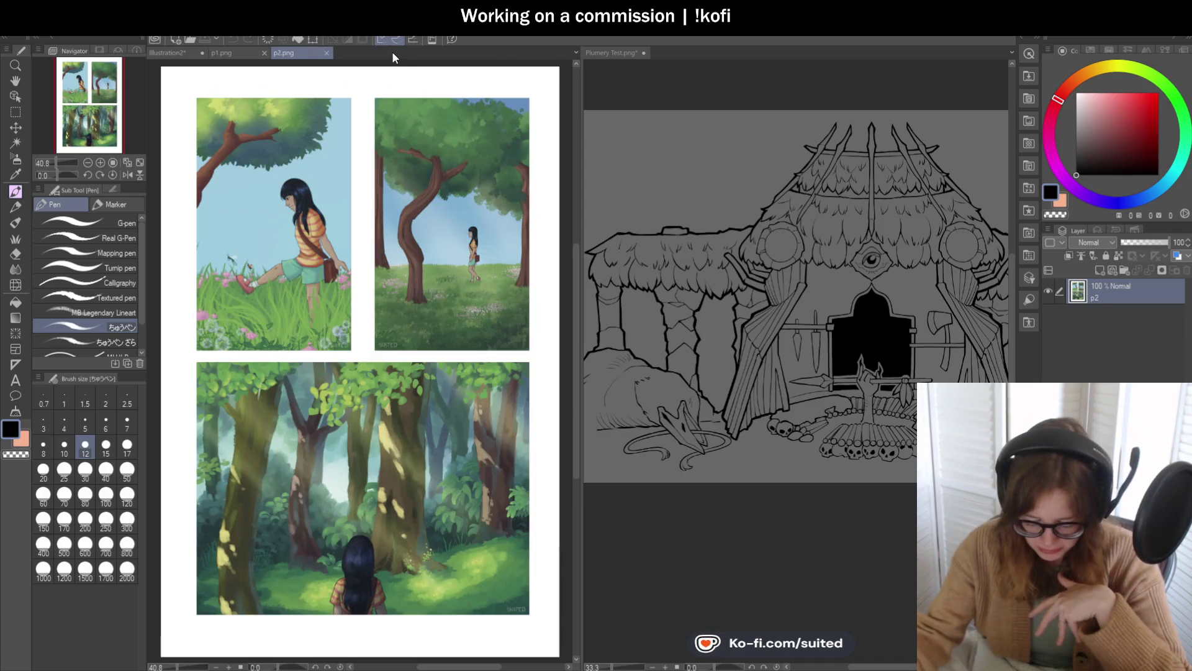
pyautogui.click(324, 53)
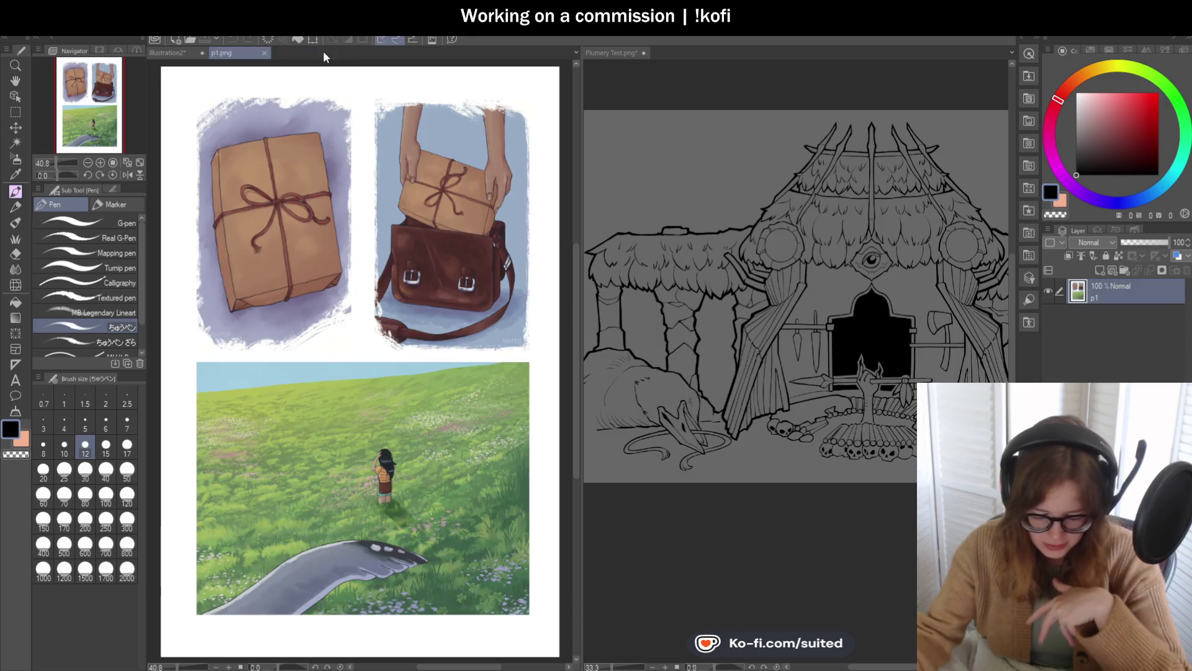
pyautogui.click(264, 53)
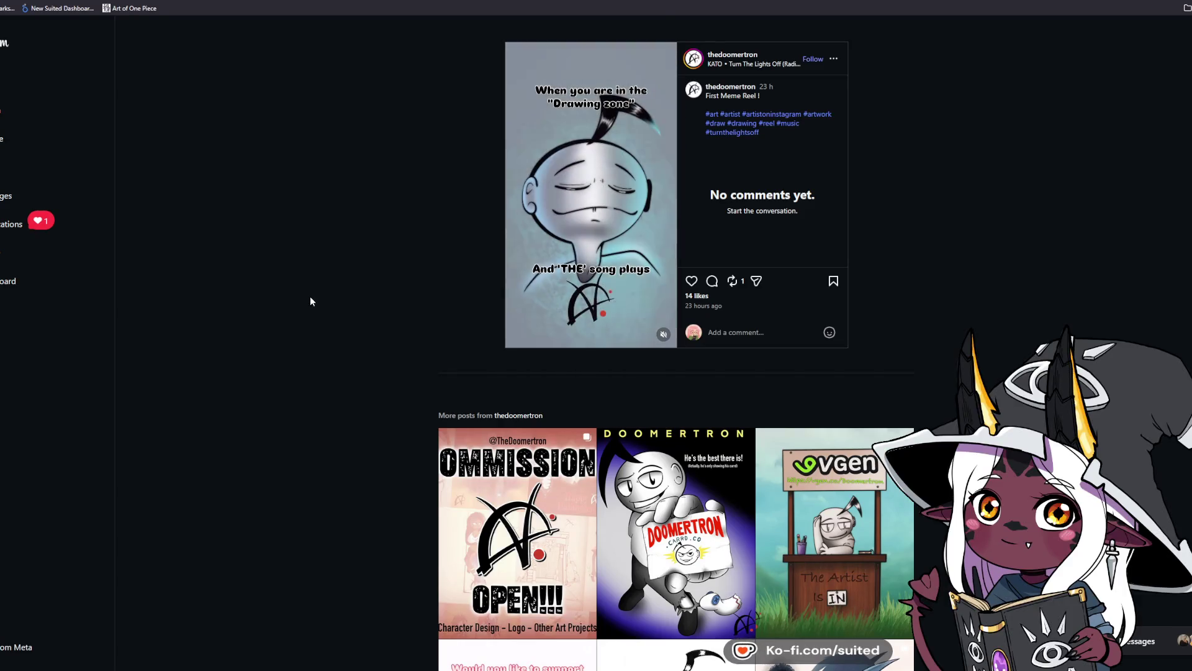
# Step: Unmute the meme reel, like it, then mute its sound again
pyautogui.click(664, 336)
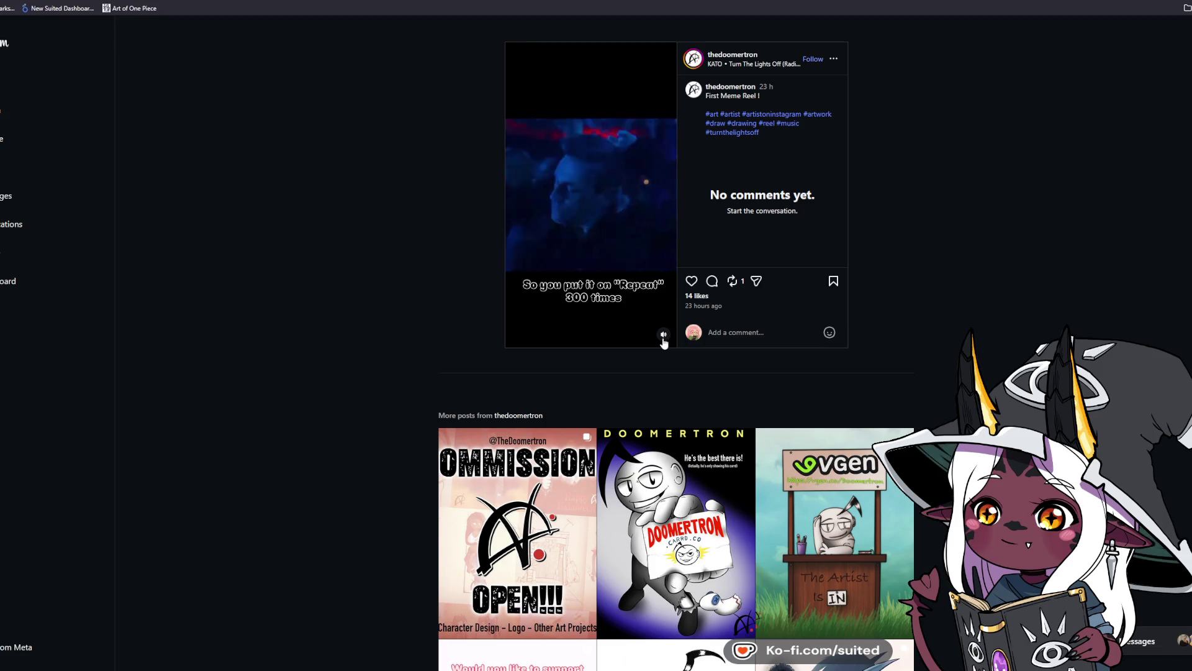
pyautogui.click(691, 281)
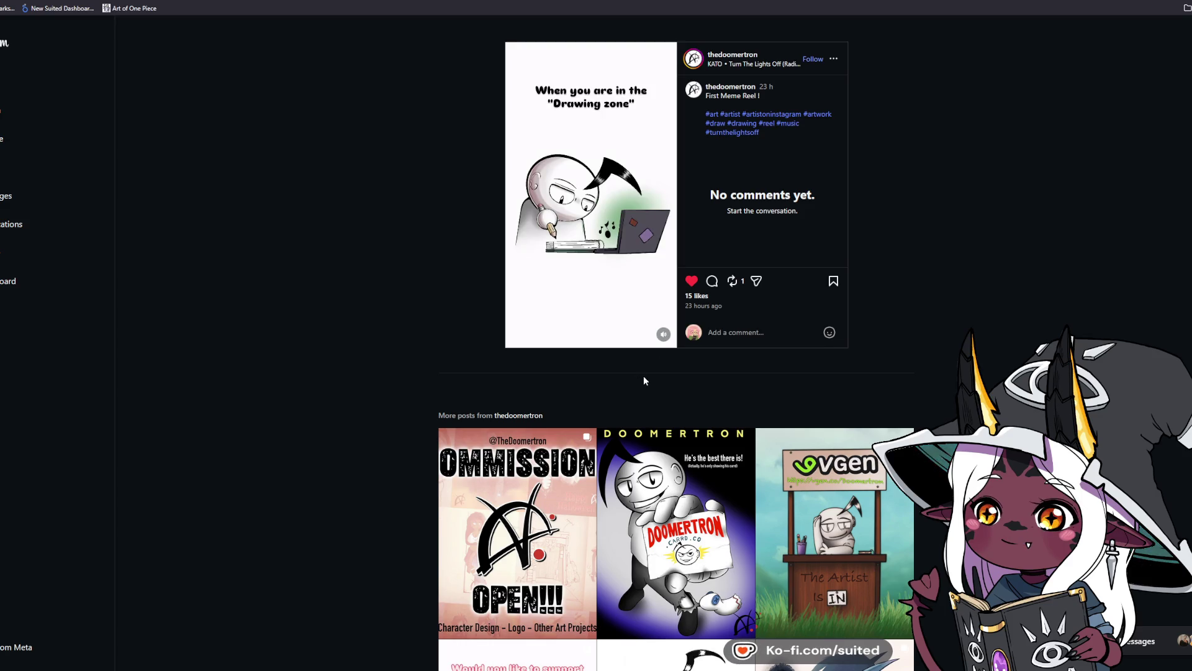
pyautogui.click(664, 336)
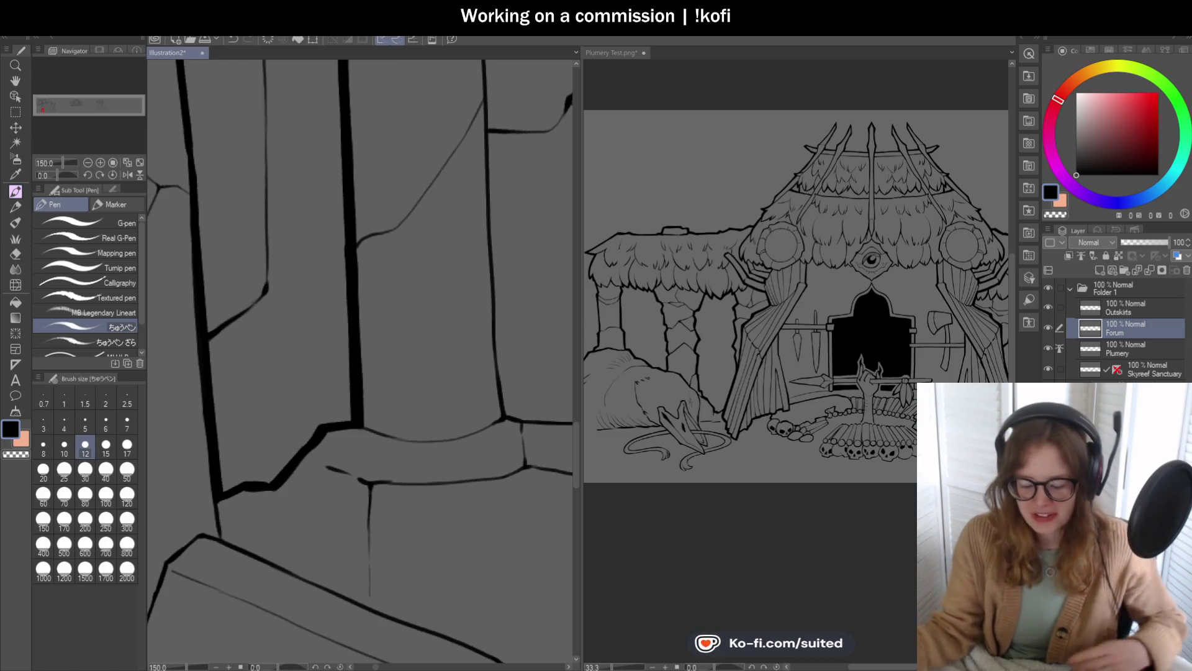
# Step: Tilt the view and ink a thick black line down the pillar's crack
pyautogui.moveTo(59, 175); pyautogui.dragTo(421, 297)
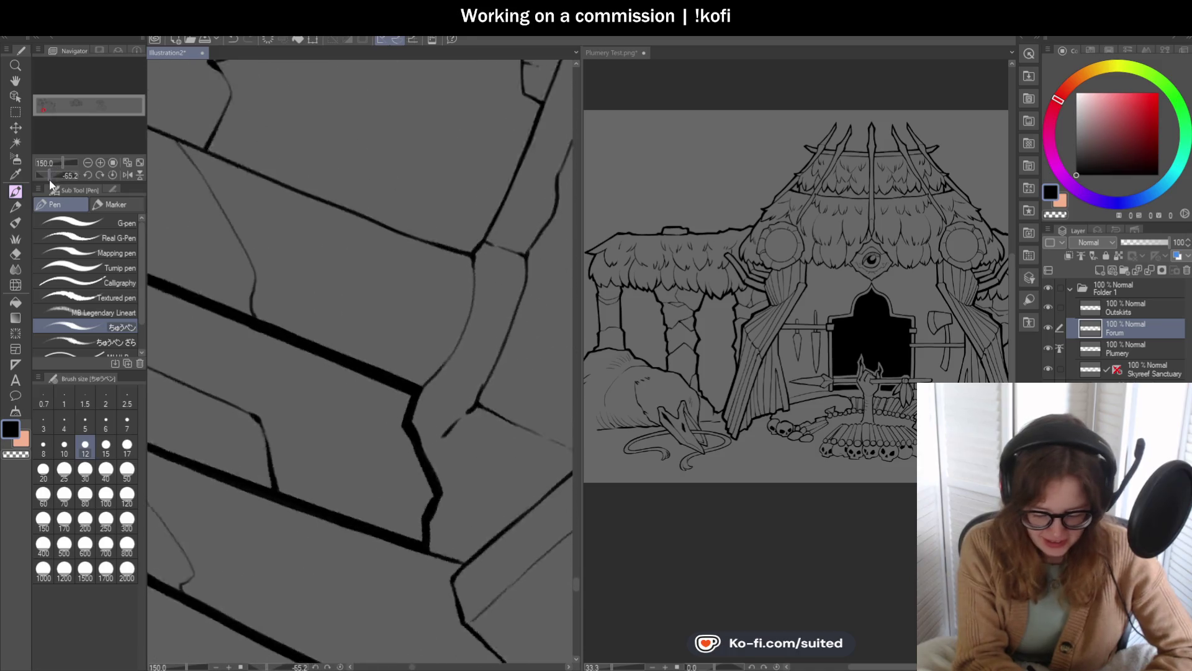
pyautogui.scroll(3, 421, 297)
pyautogui.moveTo(387, 186)
pyautogui.mouseDown()
pyautogui.moveTo(421, 318)
pyautogui.moveTo(478, 425)
pyautogui.mouseUp()
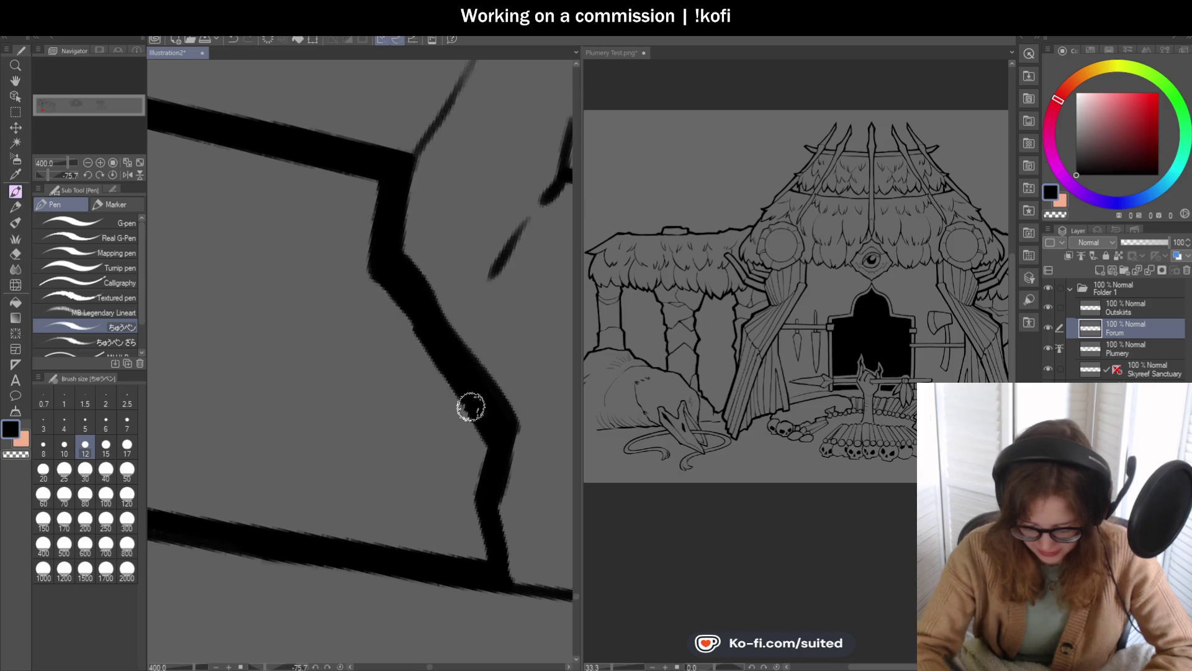
pyautogui.scroll(-2, 468, 341)
pyautogui.scroll(2, 454, 305)
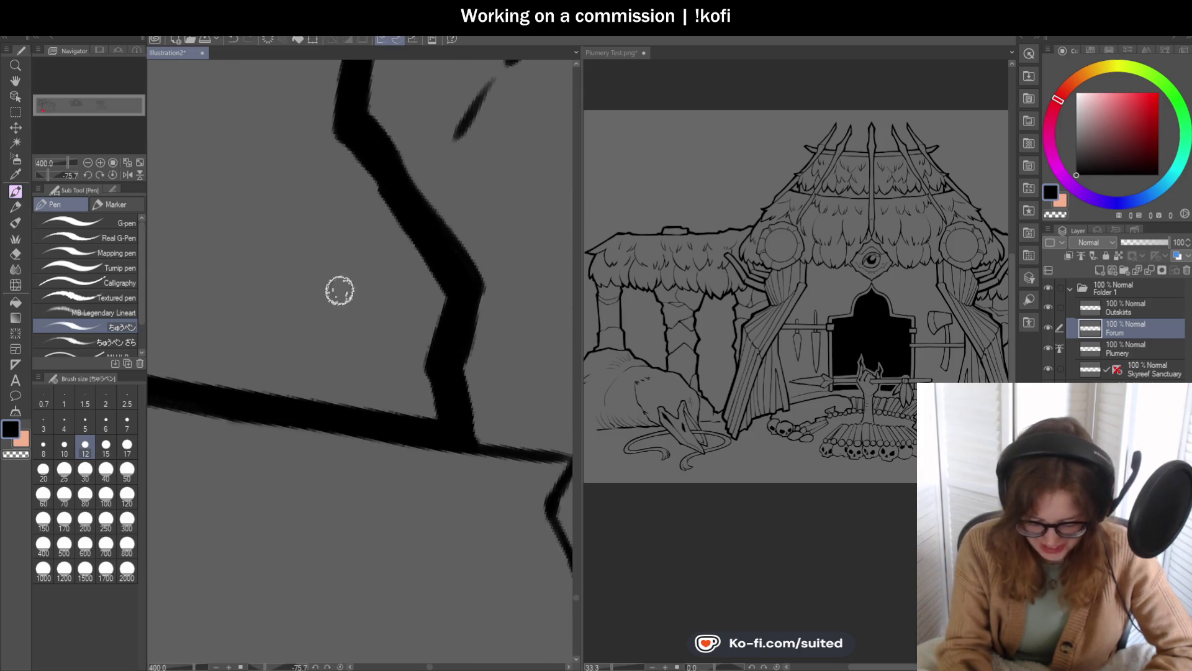
pyautogui.scroll(-6, 372, 372)
pyautogui.scroll(-1, 372, 396)
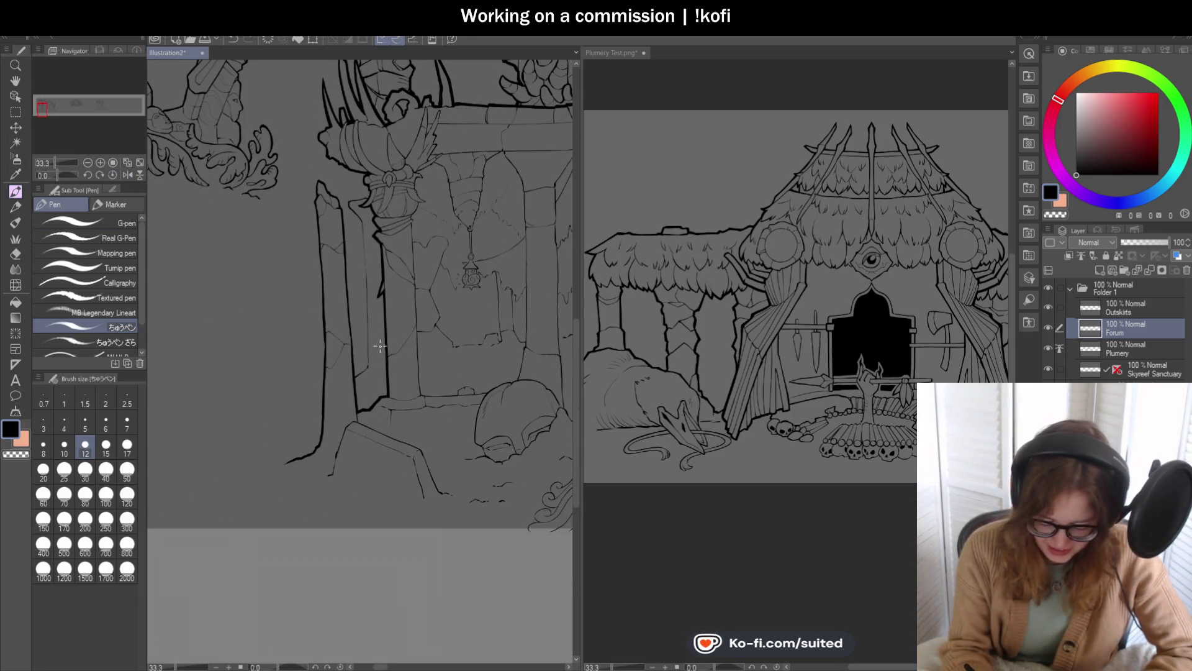
# Step: Flip the canvas horizontally to check the drawing and ink over the pillar's outline
pyautogui.press('h')
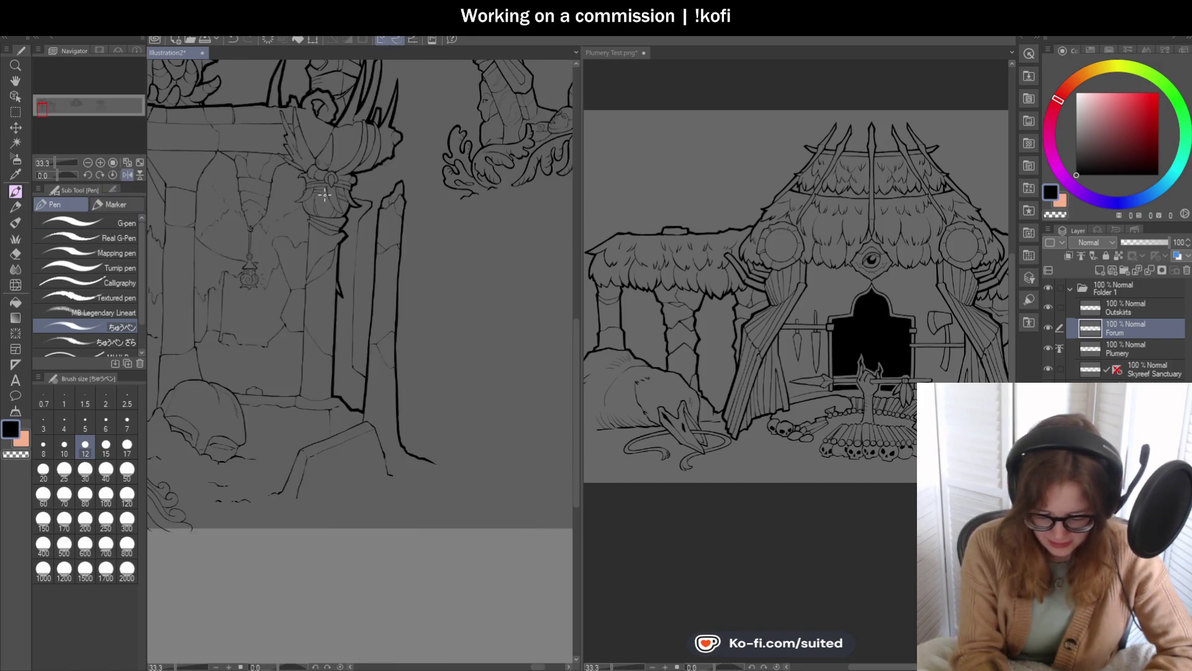
pyautogui.scroll(-1, 384, 320)
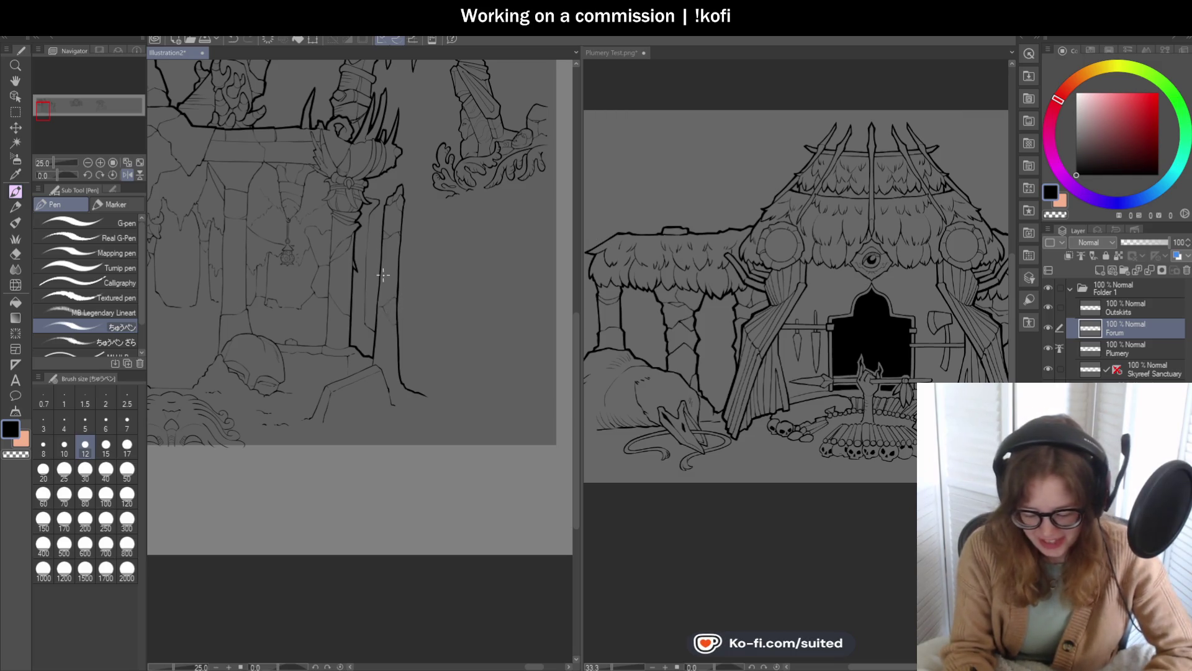
pyautogui.scroll(2, 399, 188)
pyautogui.scroll(2, 394, 180)
pyautogui.scroll(2, 394, 180)
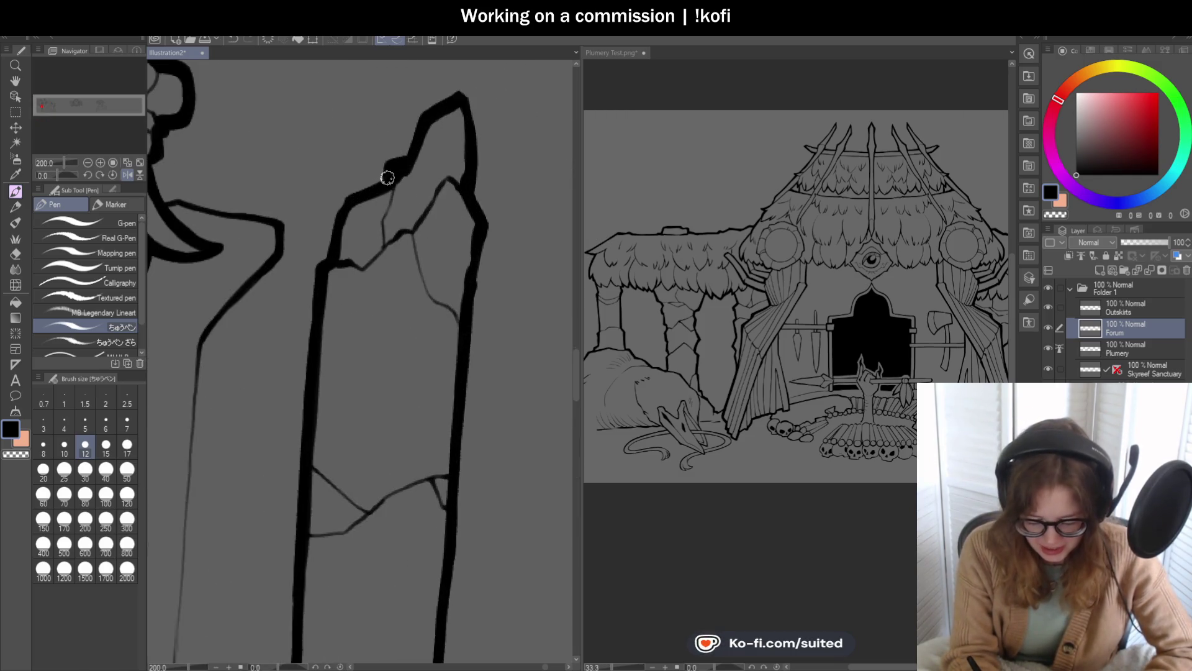
pyautogui.scroll(-1, 327, 255)
pyautogui.scroll(-1, 450, 173)
pyautogui.scroll(1, 398, 251)
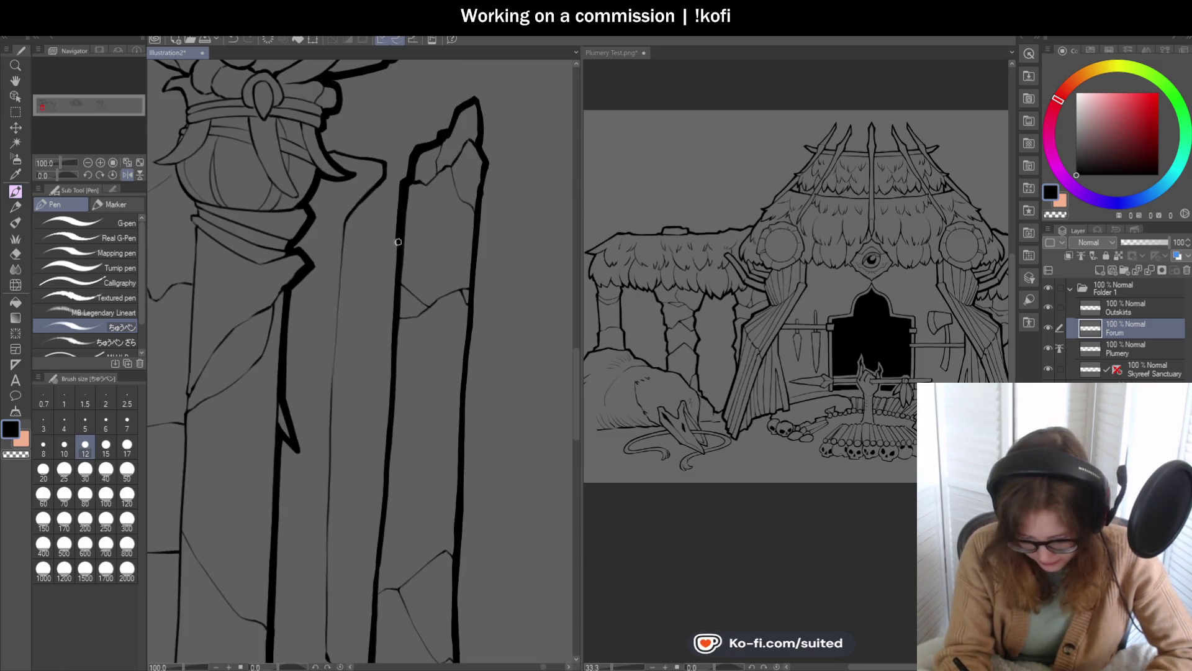
pyautogui.scroll(-3, 416, 236)
pyautogui.moveTo(407, 233); pyautogui.dragTo(398, 337)
pyautogui.scroll(-1, 401, 248)
pyautogui.scroll(1, 403, 366)
# Step: Switch back to black and re-ink the pillar's upper and lower outline thicker
pyautogui.press('c')
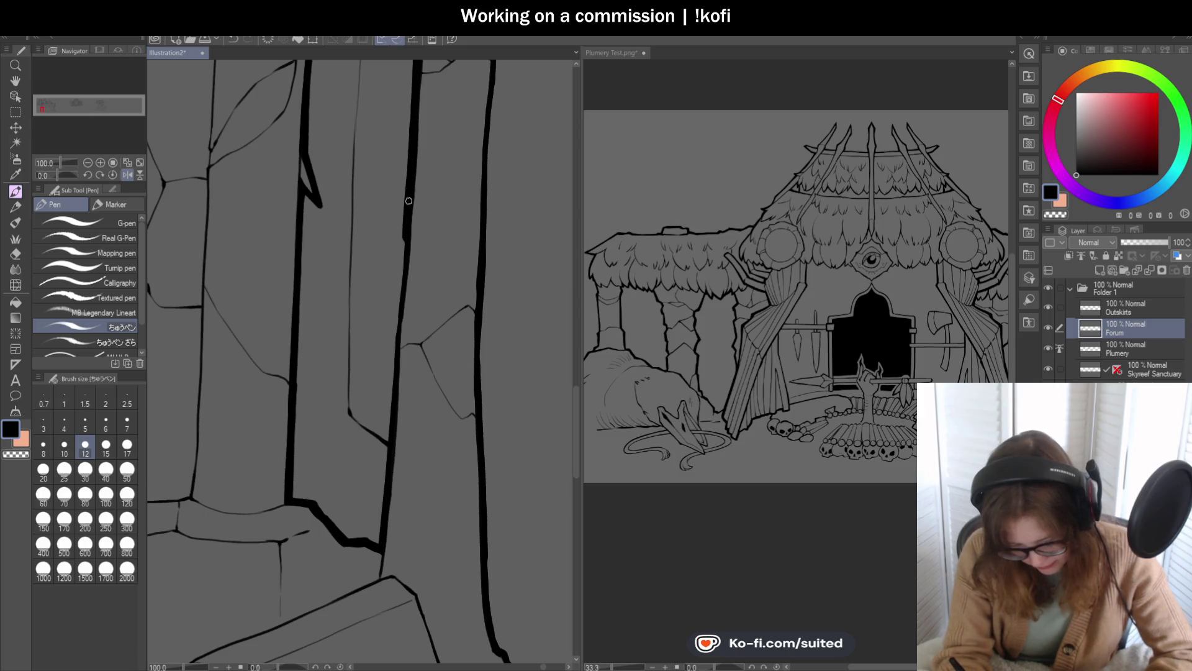
pyautogui.moveTo(404, 227); pyautogui.dragTo(395, 346)
pyautogui.scroll(-1, 415, 205)
pyautogui.scroll(1, 415, 199)
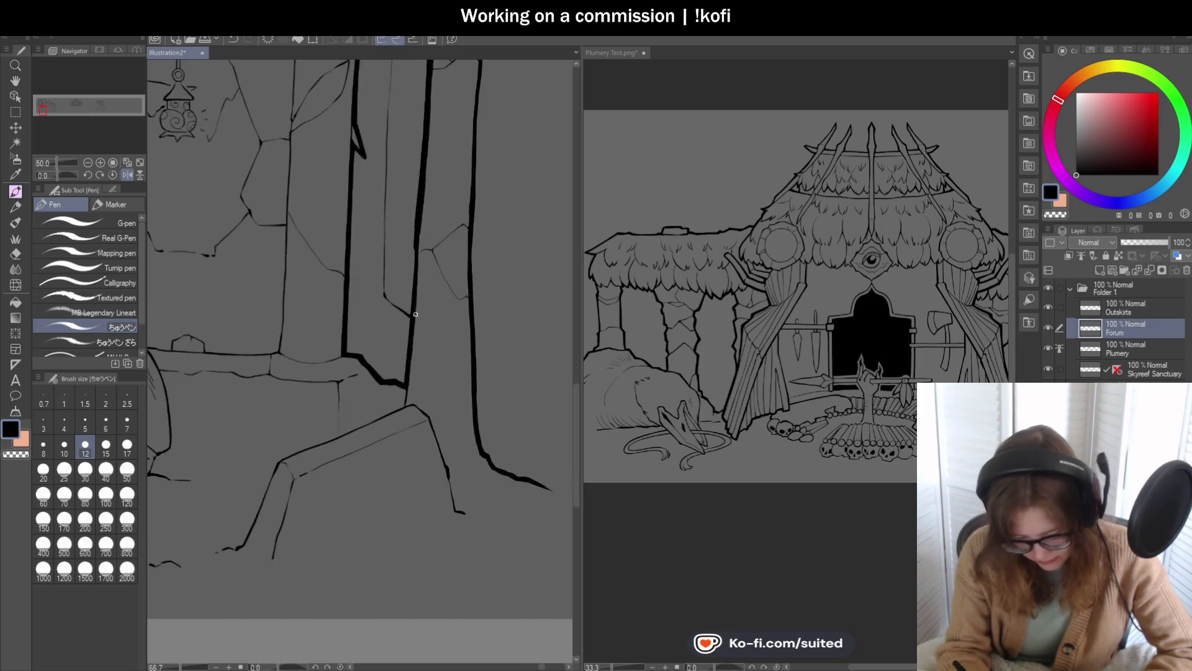
pyautogui.moveTo(415, 199); pyautogui.dragTo(411, 278)
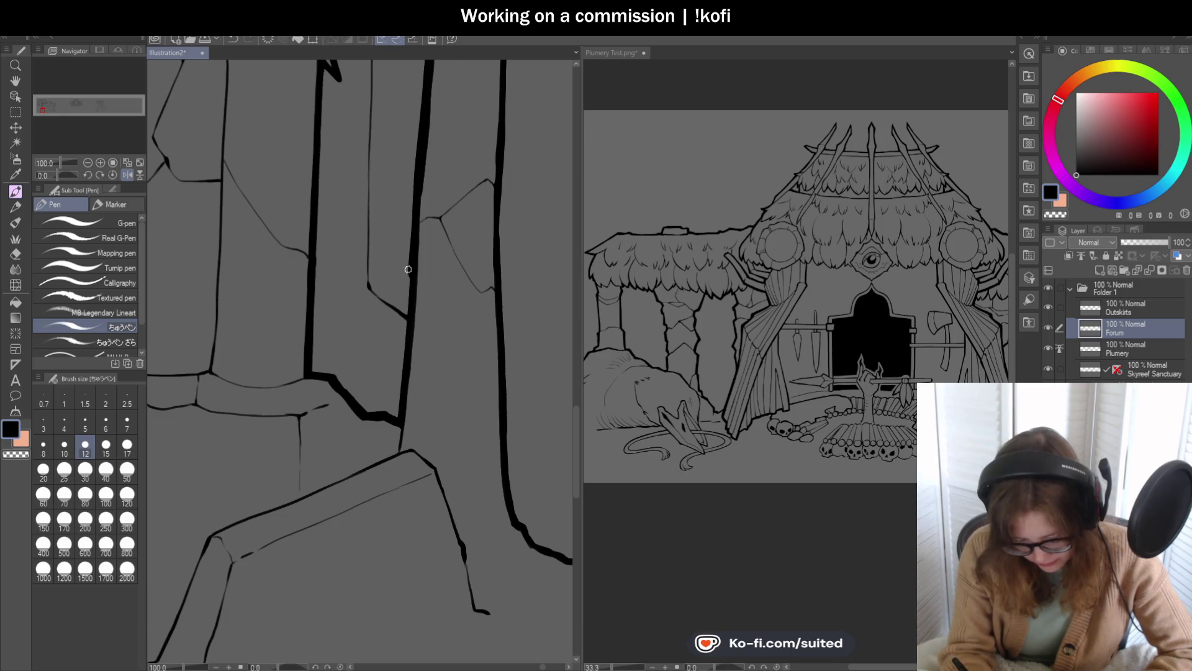
pyautogui.moveTo(400, 371); pyautogui.dragTo(410, 284)
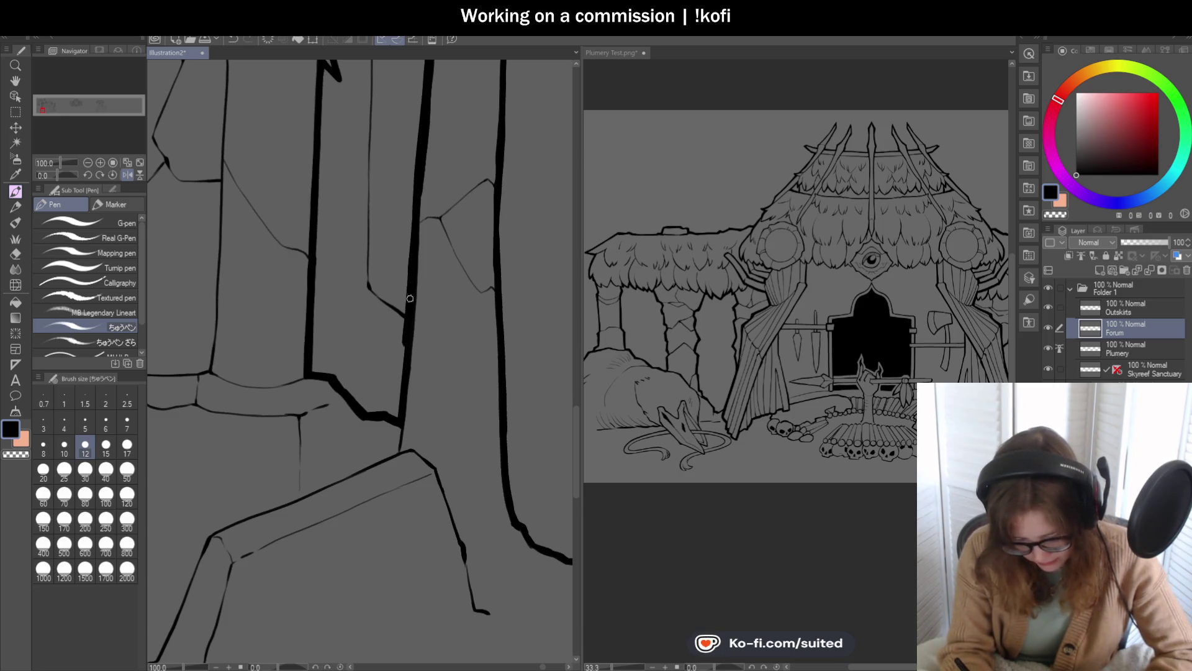
pyautogui.scroll(-1, 405, 333)
pyautogui.scroll(-1, 347, 318)
pyautogui.scroll(1, 431, 248)
pyautogui.scroll(3, 405, 155)
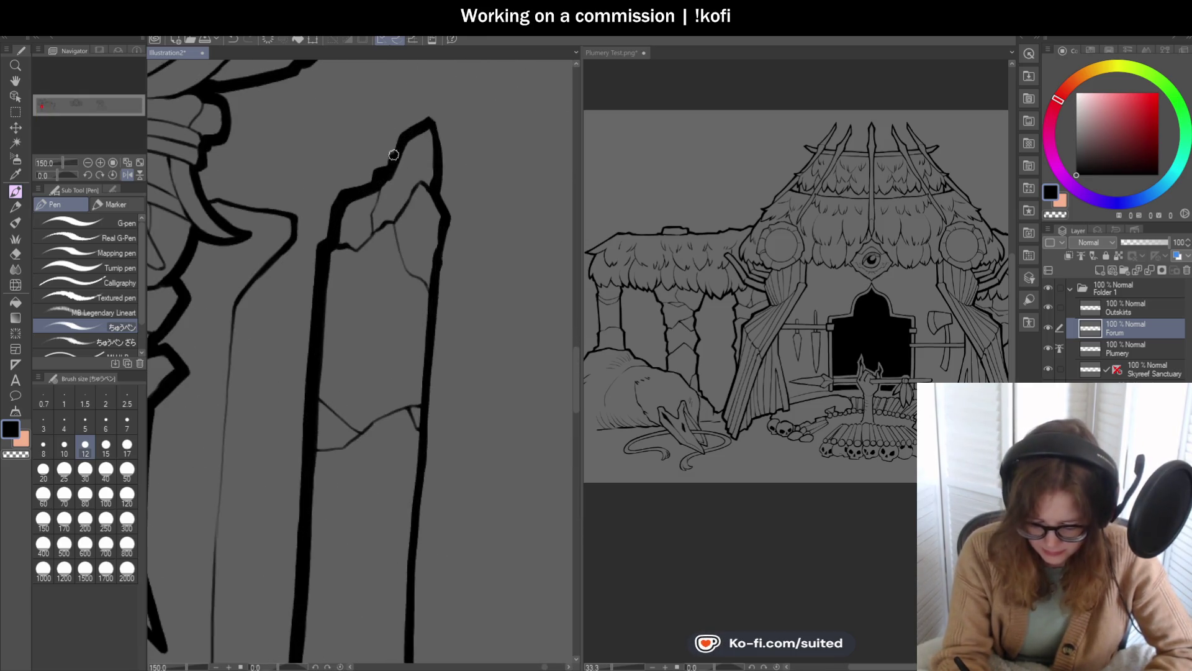
# Step: Ink the broken pillar's jagged tip and right edge in bold black
pyautogui.moveTo(427, 115); pyautogui.dragTo(444, 267)
pyautogui.scroll(-1, 445, 186)
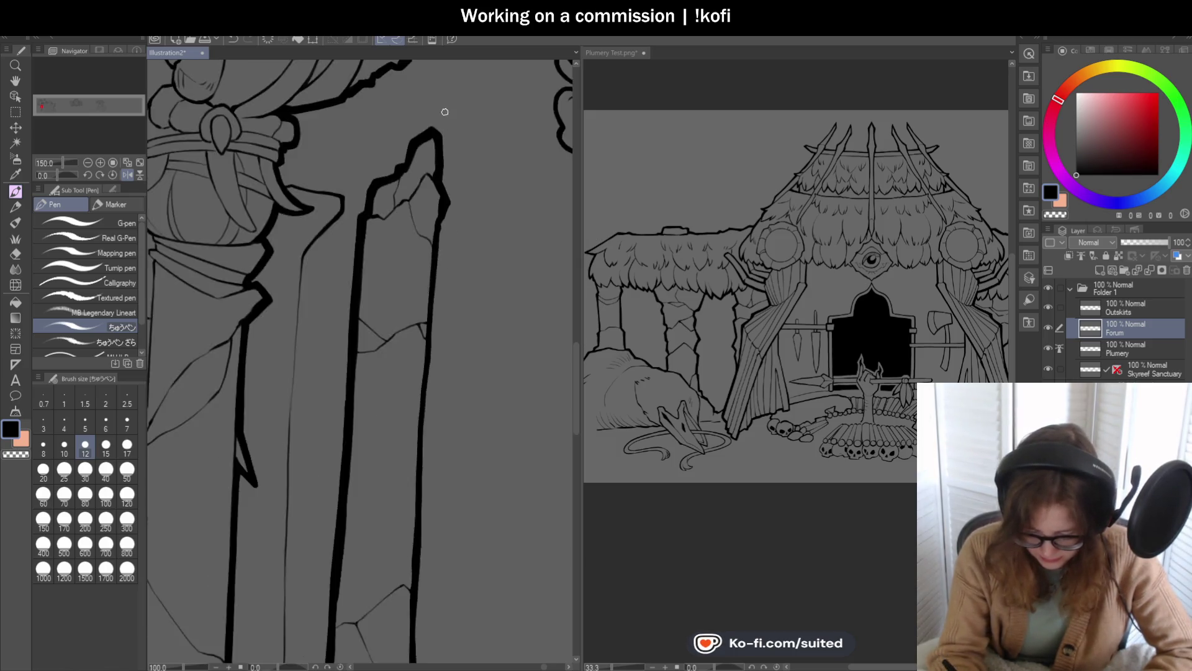
pyautogui.scroll(-1, 444, 124)
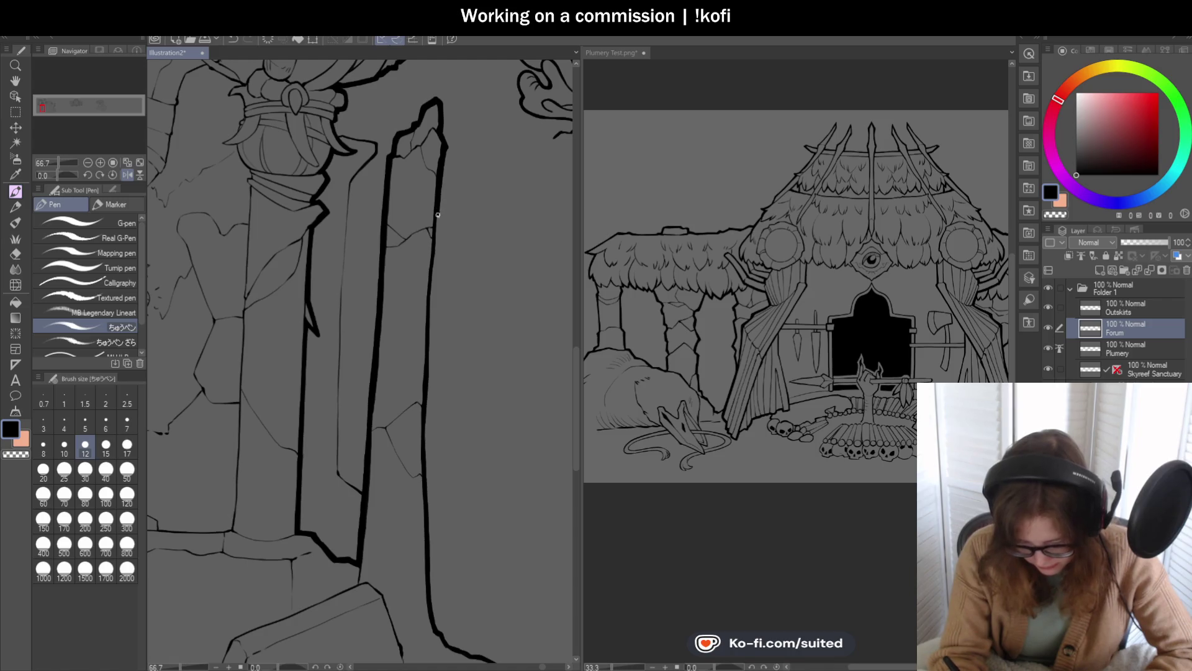
pyautogui.moveTo(436, 185); pyautogui.dragTo(437, 134)
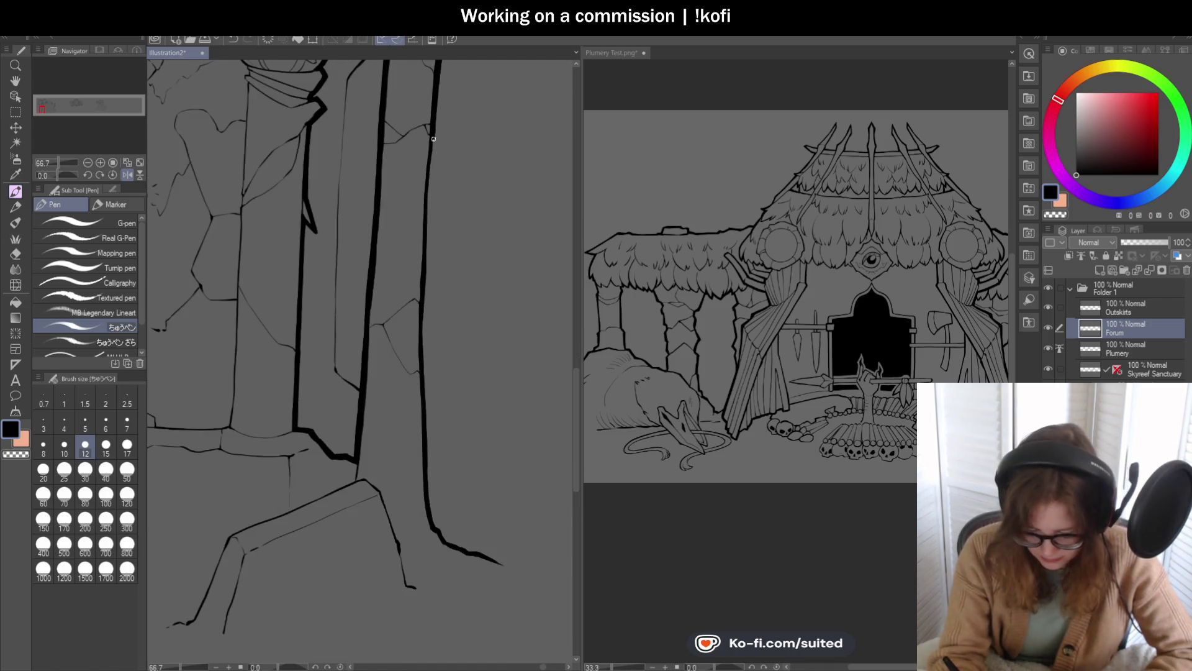
pyautogui.scroll(-2, 425, 270)
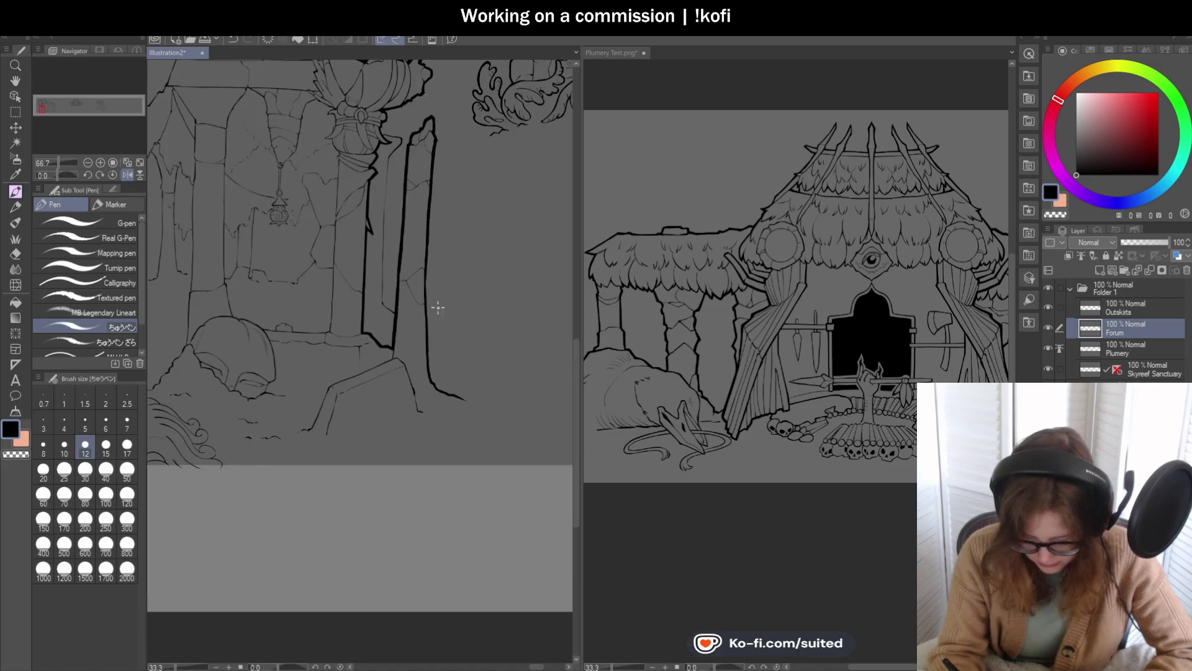
pyautogui.scroll(2, 438, 211)
pyautogui.scroll(1, 413, 141)
# Step: Thicken the ink at the outline's bend near the base, discarding two thin trial strokes
pyautogui.moveTo(415, 149); pyautogui.dragTo(415, 255)
pyautogui.hotkey('ctrl', 'z')
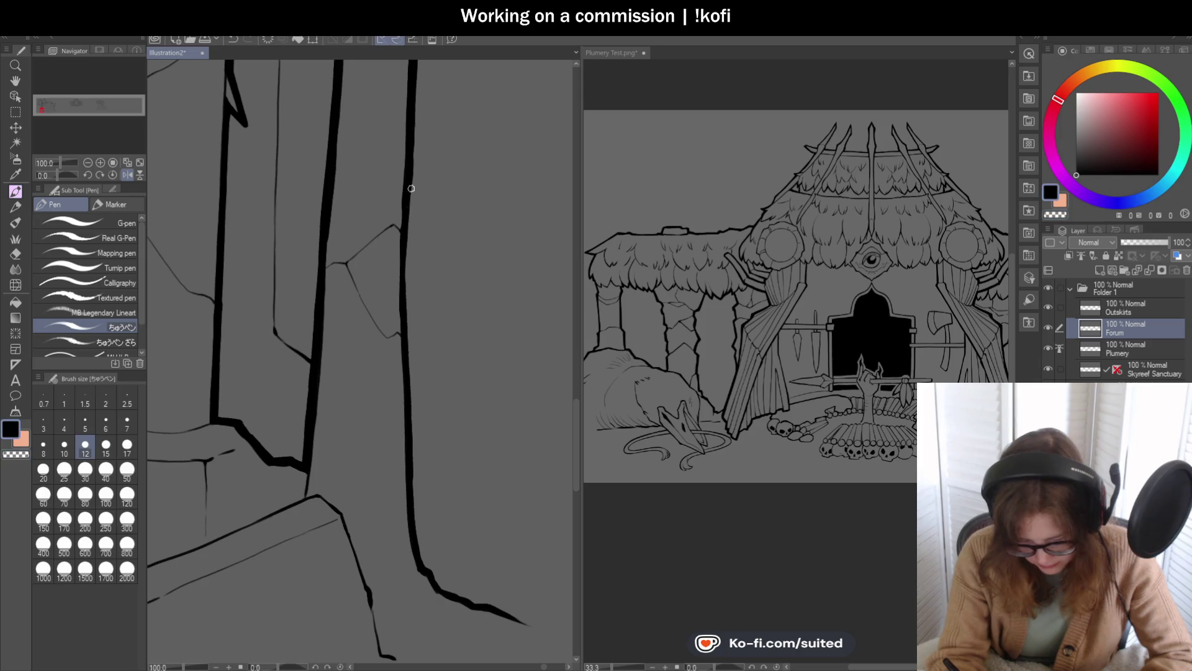
pyautogui.moveTo(412, 145); pyautogui.dragTo(406, 303)
pyautogui.hotkey('ctrl', 'z')
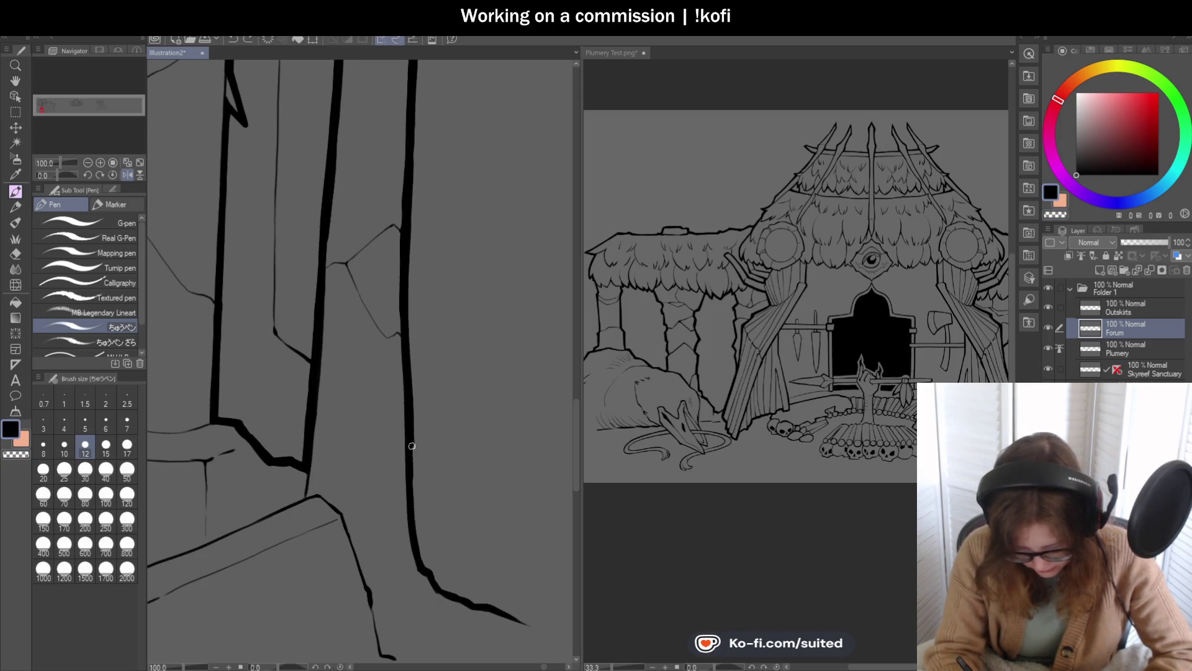
pyautogui.moveTo(423, 562); pyautogui.dragTo(430, 265)
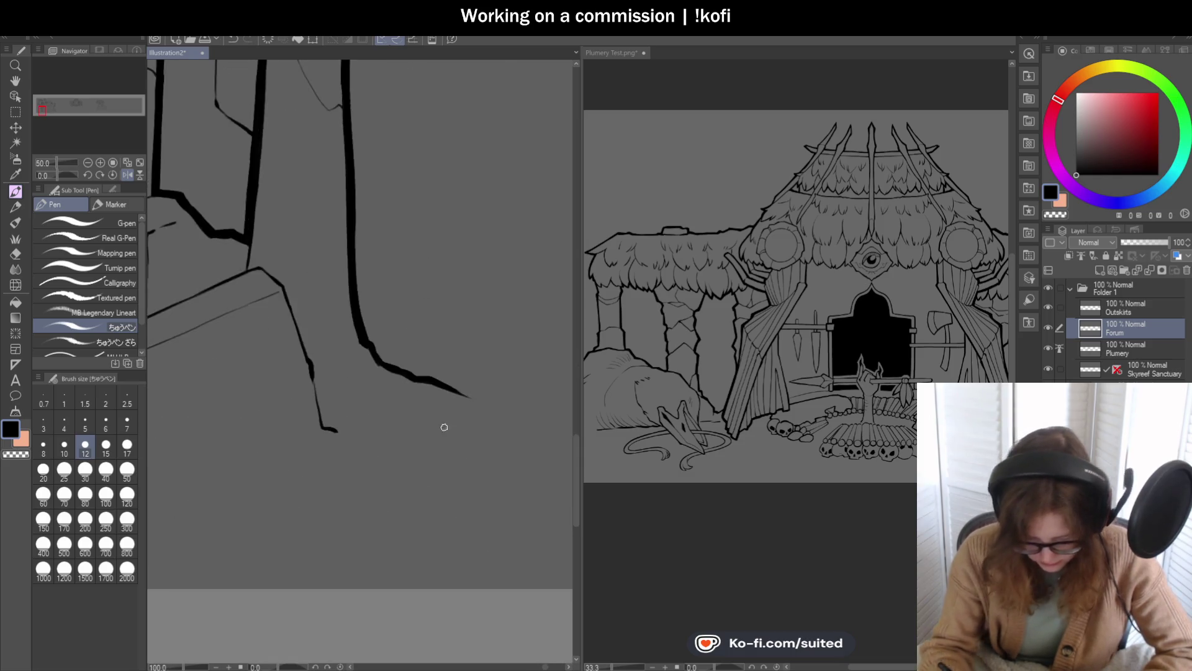
pyautogui.scroll(2, 344, 307)
pyautogui.moveTo(344, 306)
pyautogui.mouseDown()
pyautogui.moveTo(353, 334)
pyautogui.moveTo(470, 380)
pyautogui.mouseUp()
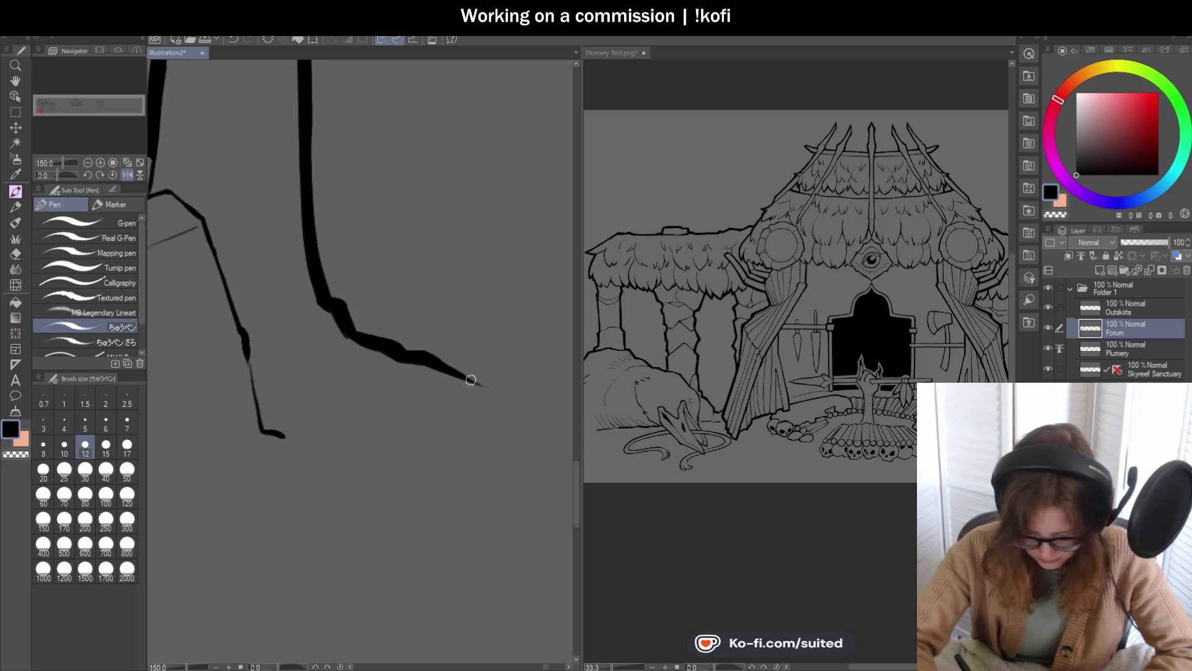